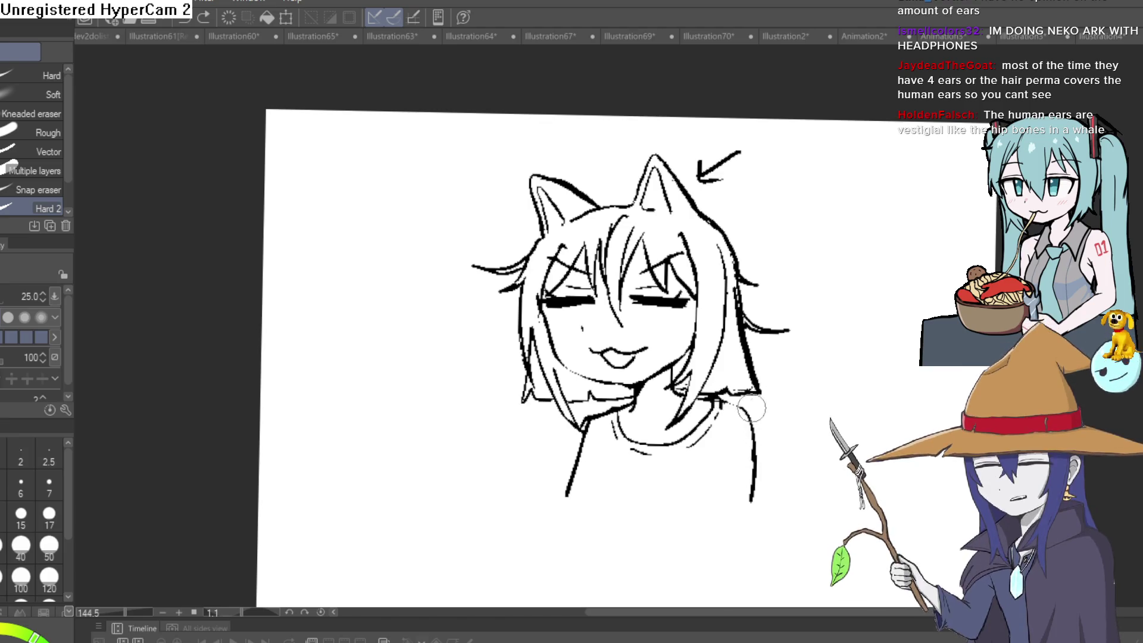
Erase the girl's old right body line below the hair, including the last leftover mark
mouse_move(748, 421)
left_mouse_down()
mouse_move(727, 396)
mouse_move(756, 480)
mouse_move(752, 502)
left_mouse_up()
key("p")
left_click_drag(752, 415, 686, 359)
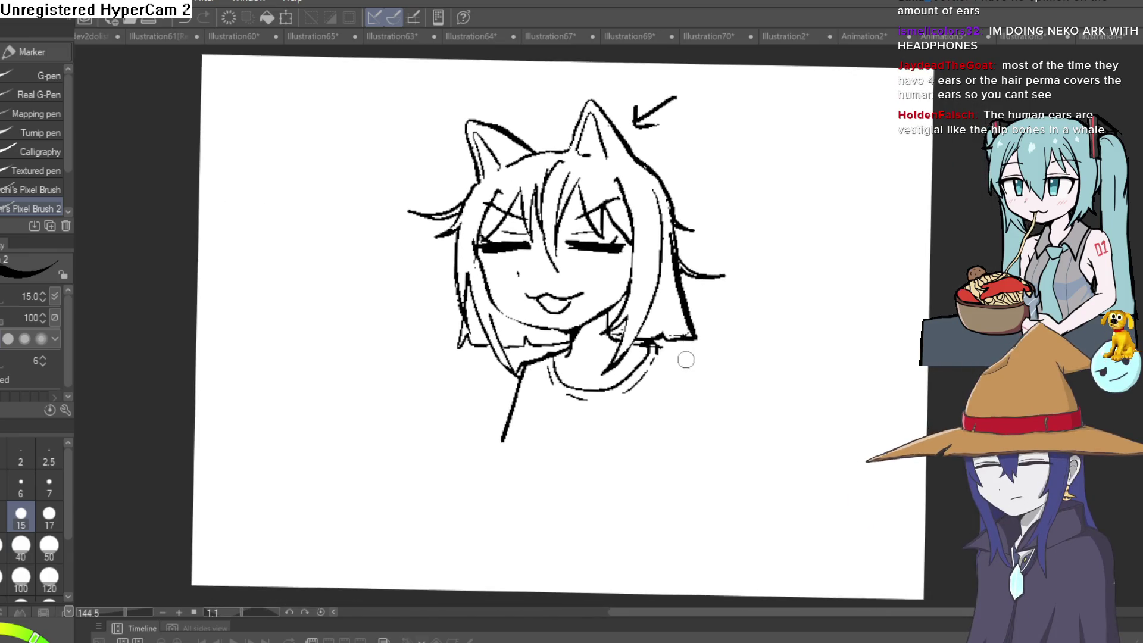
Ink a new shoulder line down from the hair and the short-sleeve outline on the right shoulder
scroll(686, 359, "up", 3)
mouse_move(626, 321)
left_mouse_down()
mouse_move(684, 331)
mouse_move(720, 388)
mouse_move(752, 501)
mouse_move(619, 528)
mouse_move(619, 399)
mouse_move(649, 342)
left_mouse_up()
mouse_move(685, 395)
left_mouse_down()
mouse_move(711, 321)
mouse_move(703, 315)
mouse_move(784, 323)
left_mouse_up()
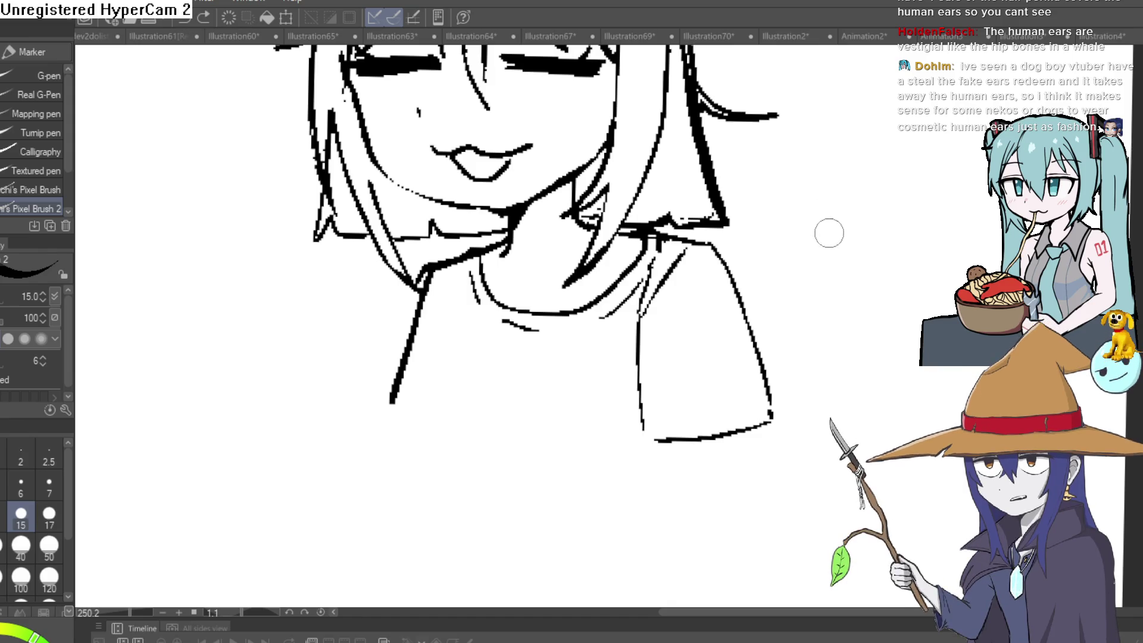
Draw two arm lines from under the sleeve to the canvas bottom, redrawing the right one thicker
left_click_drag(830, 232, 788, 376)
scroll(785, 378, "down", 3)
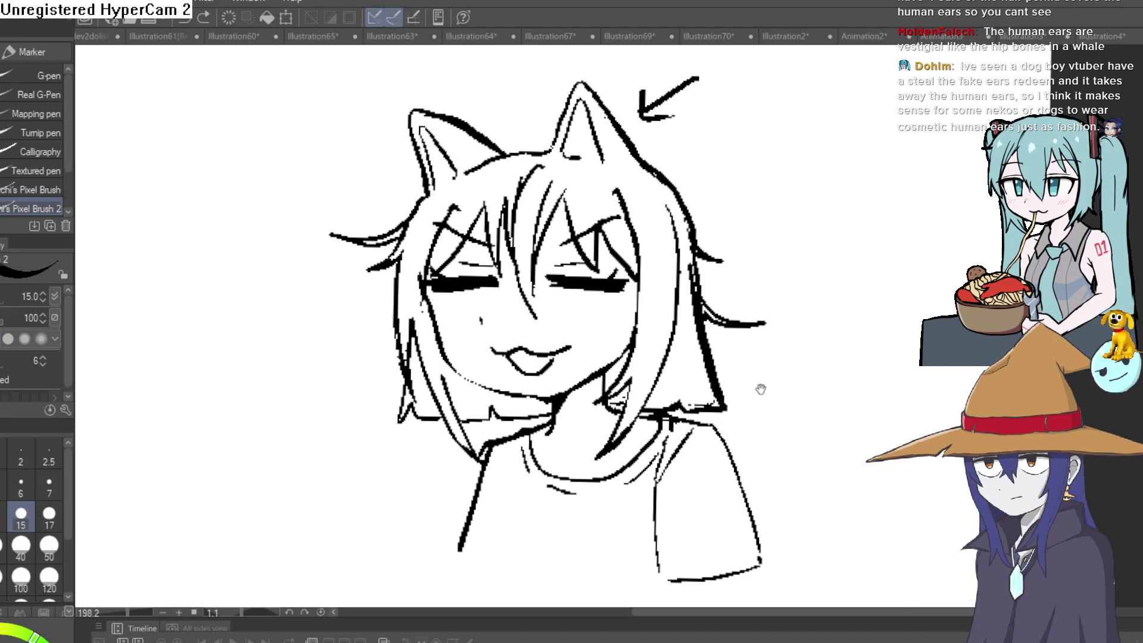
mouse_move(761, 389)
left_mouse_down()
mouse_move(779, 274)
mouse_move(778, 306)
left_mouse_up()
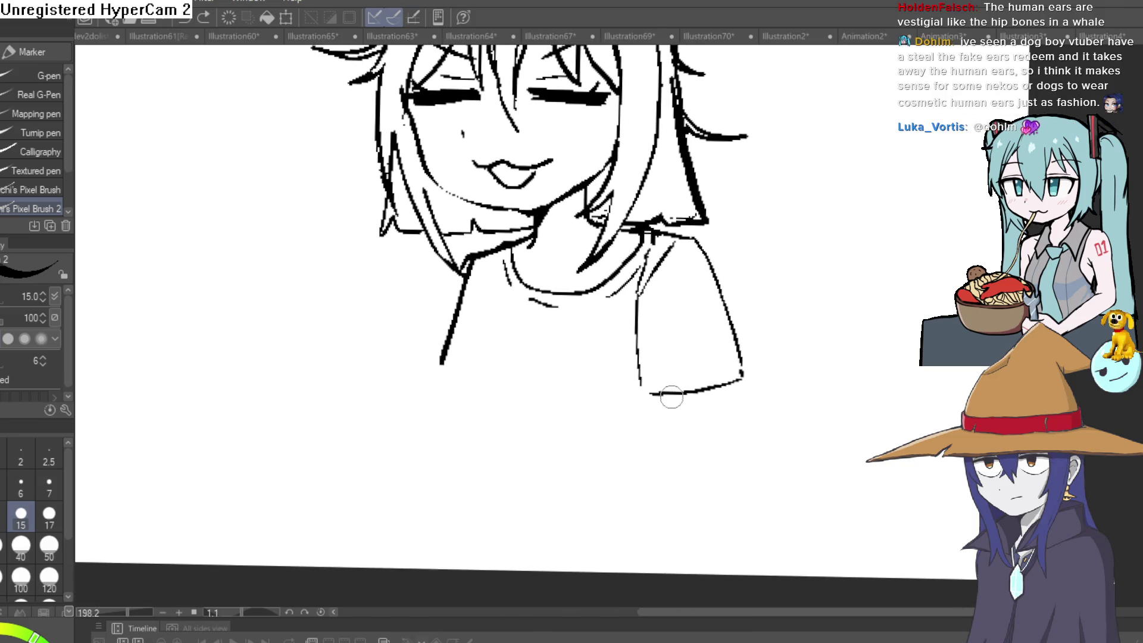
left_click_drag(672, 396, 686, 471)
left_click_drag(718, 389, 727, 574)
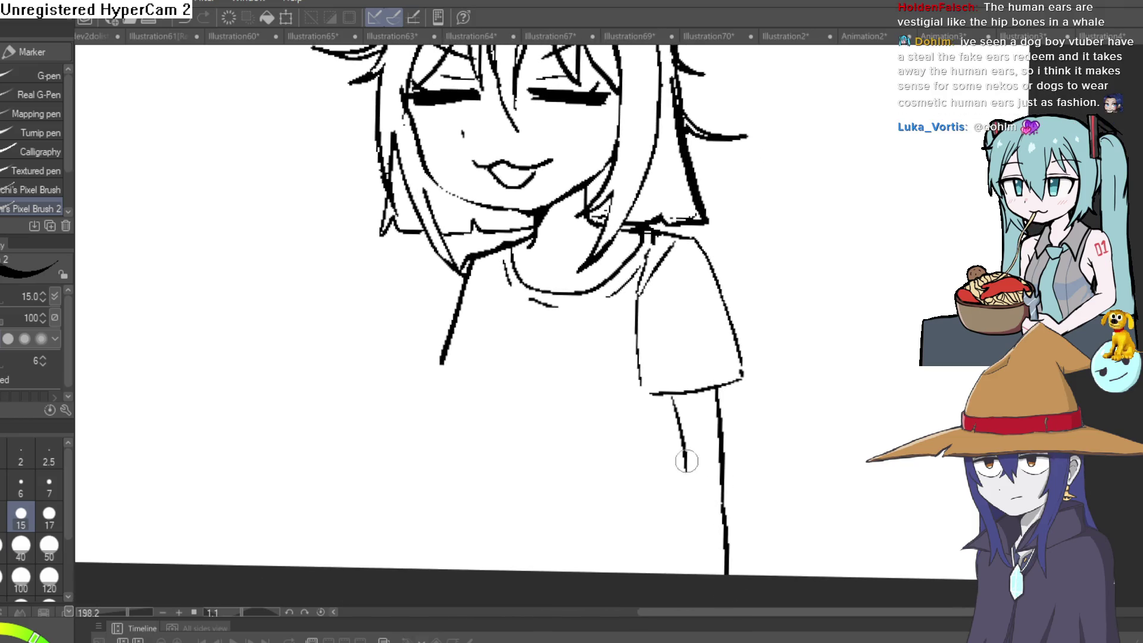
key("ctrl+z")
key("ctrl+z")
left_click_drag(721, 387, 726, 573)
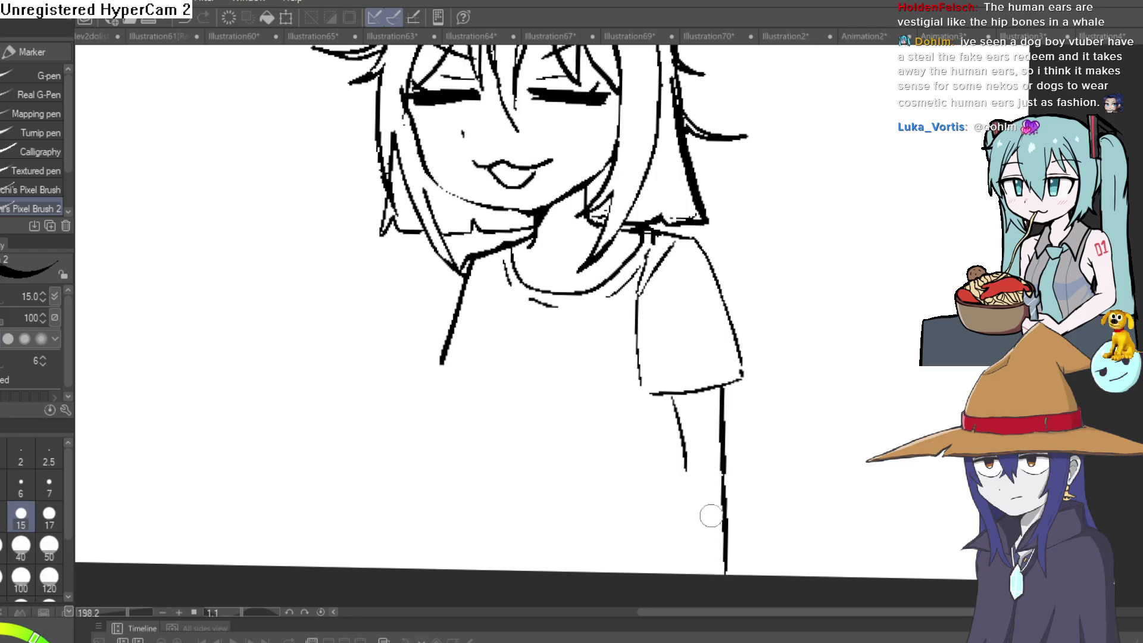
left_click_drag(685, 470, 688, 571)
mouse_move(758, 422)
left_mouse_down()
mouse_move(783, 455)
mouse_move(778, 539)
mouse_move(758, 436)
left_mouse_up()
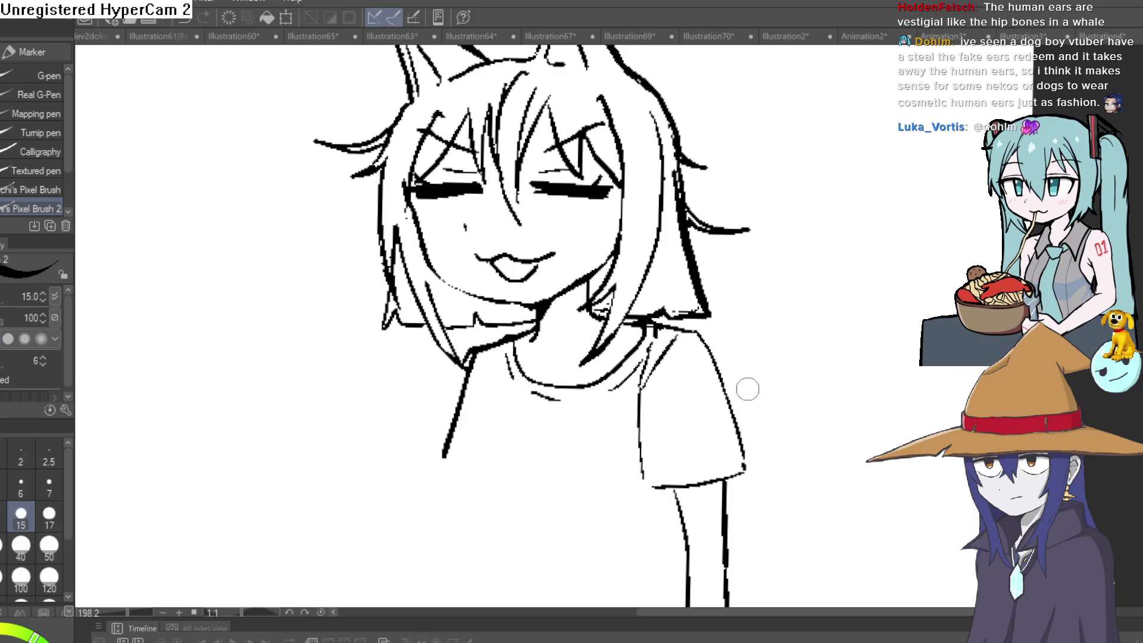
Adjust the canvas view to the empty area right of the girl's shirt
scroll(762, 361, "down", 1)
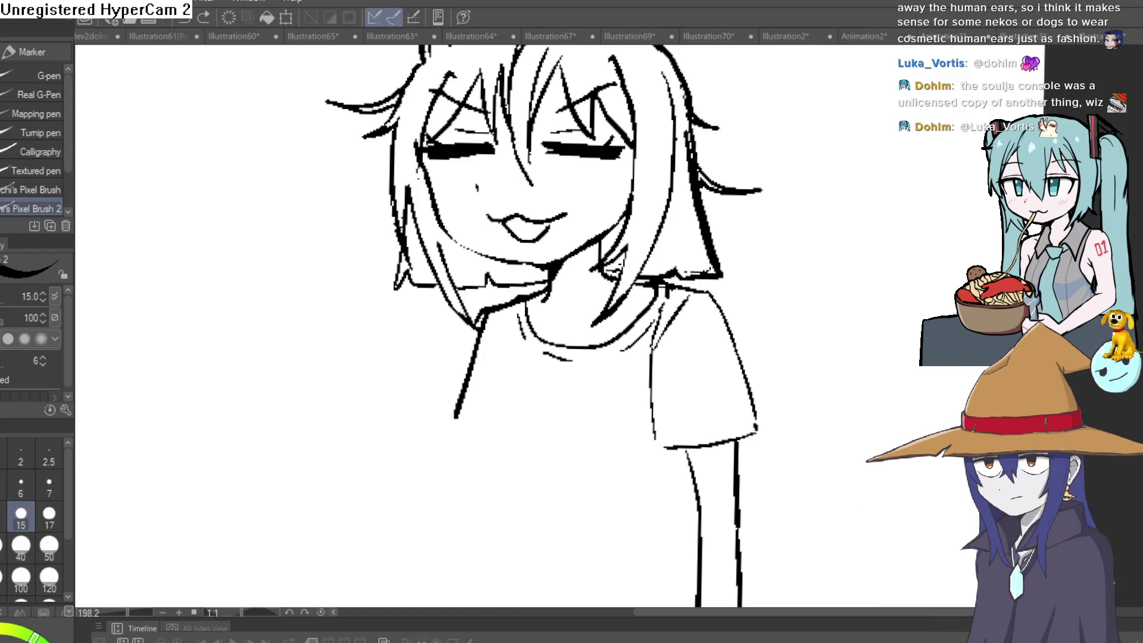
Undo the zigzag test stroke and ink the shirt's left side down from the collar
left_click_drag(843, 340, 965, 271)
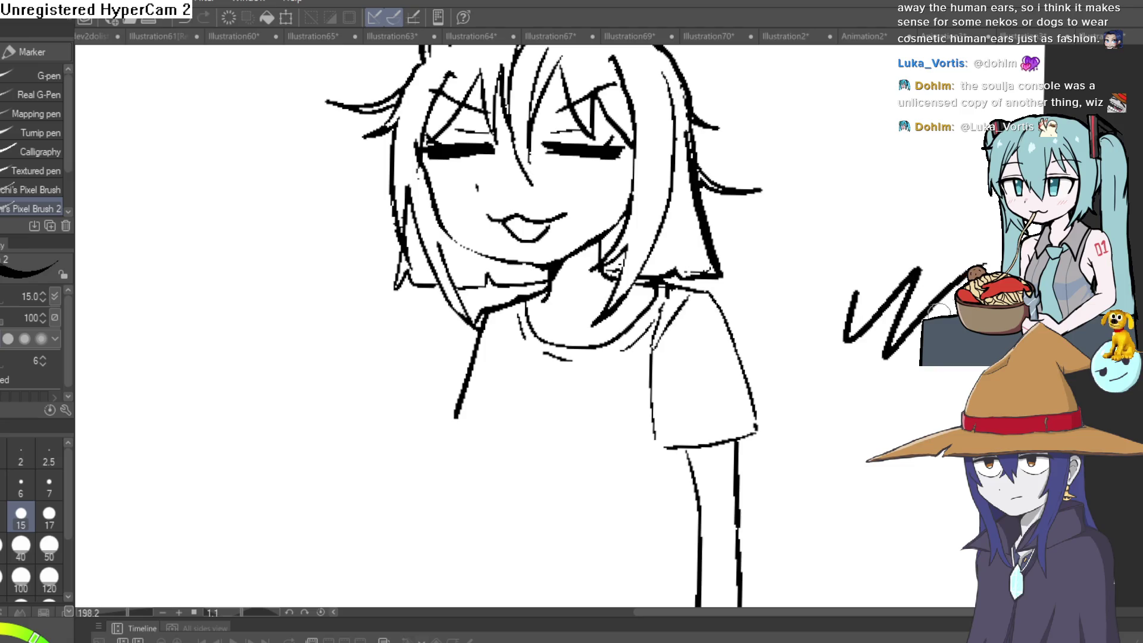
key("ctrl+z")
left_click_drag(861, 332, 809, 266)
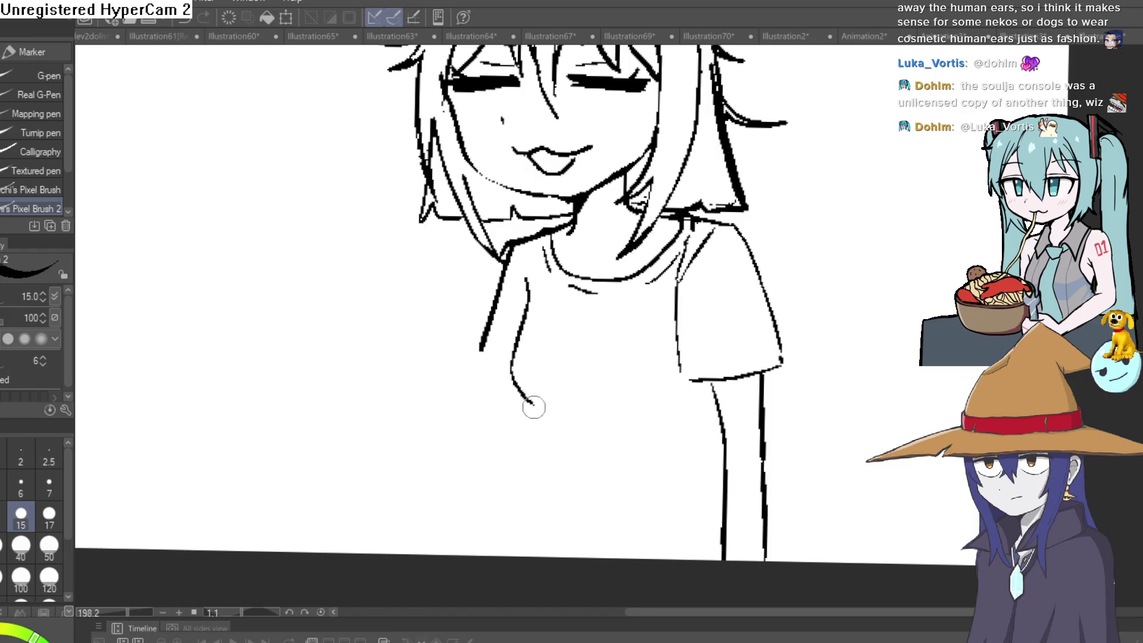
mouse_move(553, 233)
left_mouse_down()
mouse_move(506, 250)
mouse_move(487, 380)
left_mouse_up()
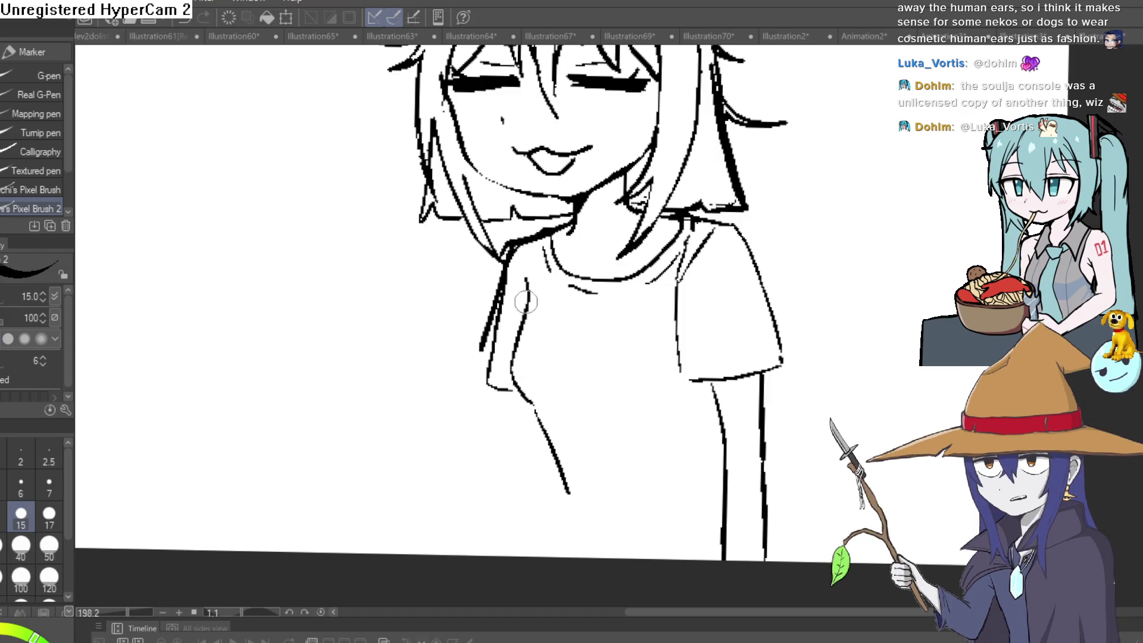
Erase the stray sleeve and collar strokes, then redraw firmer, longer lower sleeve and arm lines
scroll(788, 292, "down", 5)
scroll(655, 312, "up", 6)
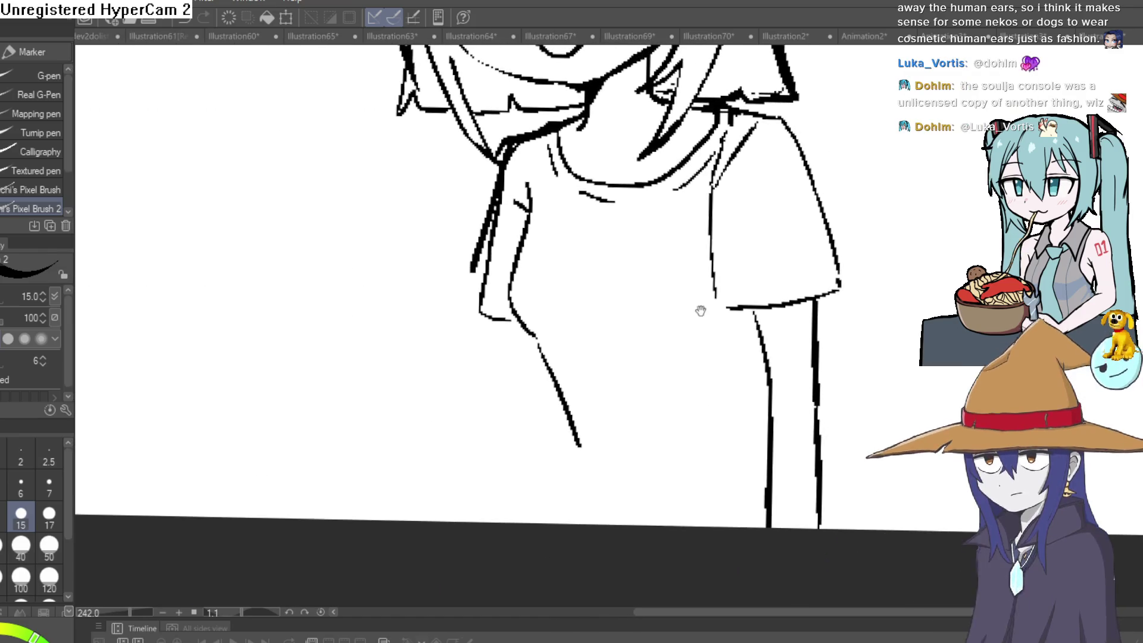
key("e")
mouse_move(709, 298)
left_mouse_down()
mouse_move(717, 178)
mouse_move(748, 133)
mouse_move(718, 166)
left_mouse_up()
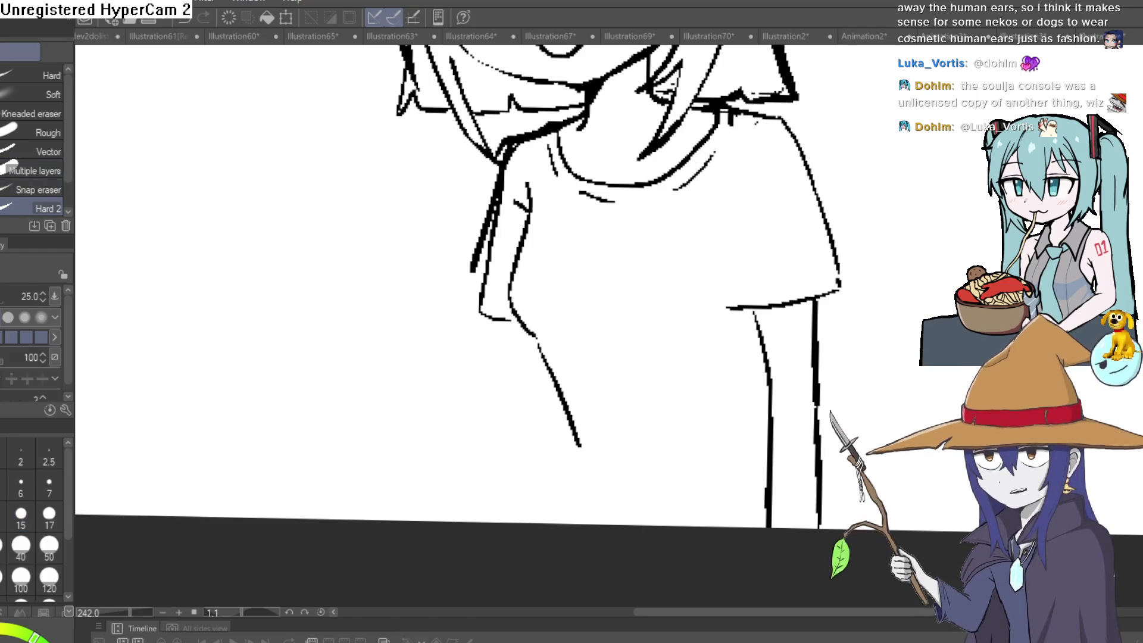
key("p")
mouse_move(737, 304)
left_mouse_down()
mouse_move(732, 258)
mouse_move(754, 178)
left_mouse_up()
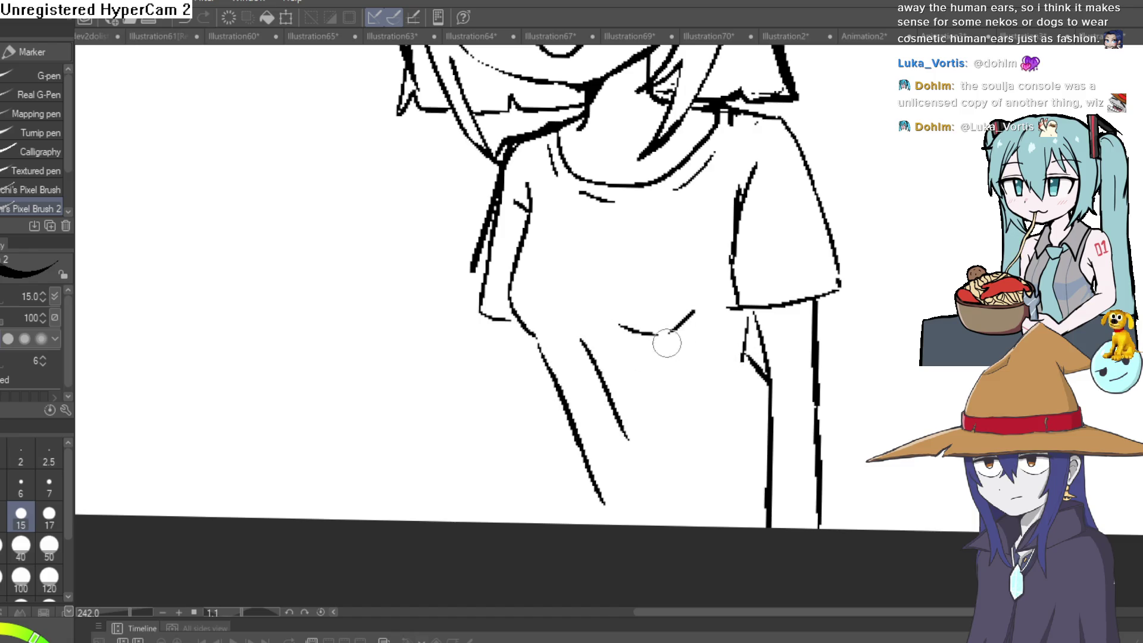
key("ctrl+z")
mouse_move(748, 315)
left_mouse_down()
mouse_move(742, 375)
mouse_move(768, 408)
left_mouse_up()
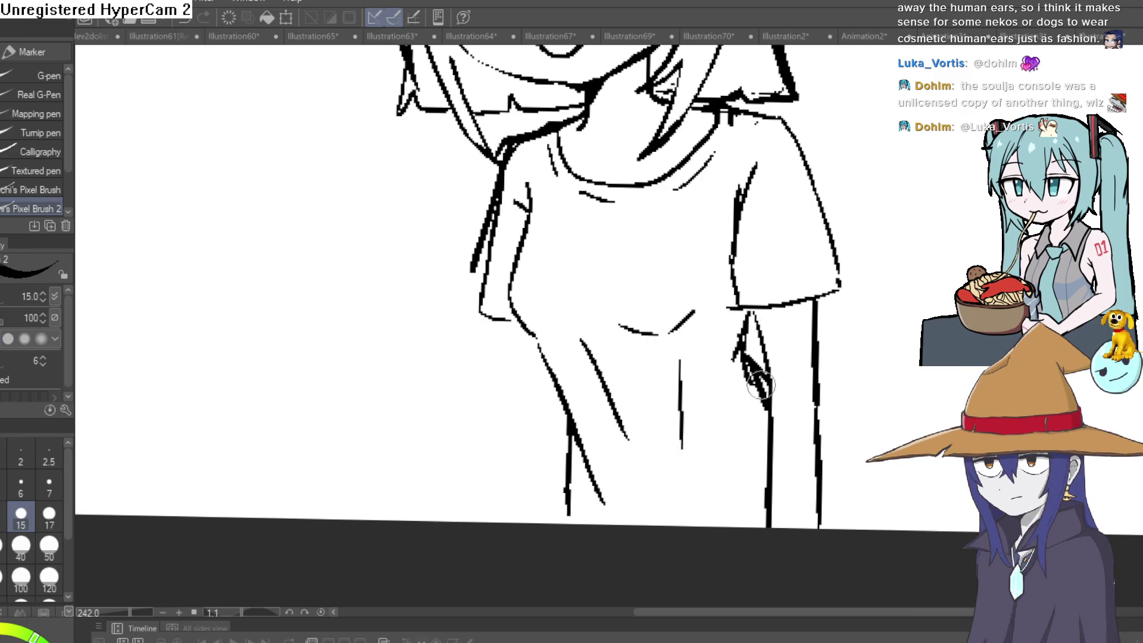
scroll(760, 386, "down", 2)
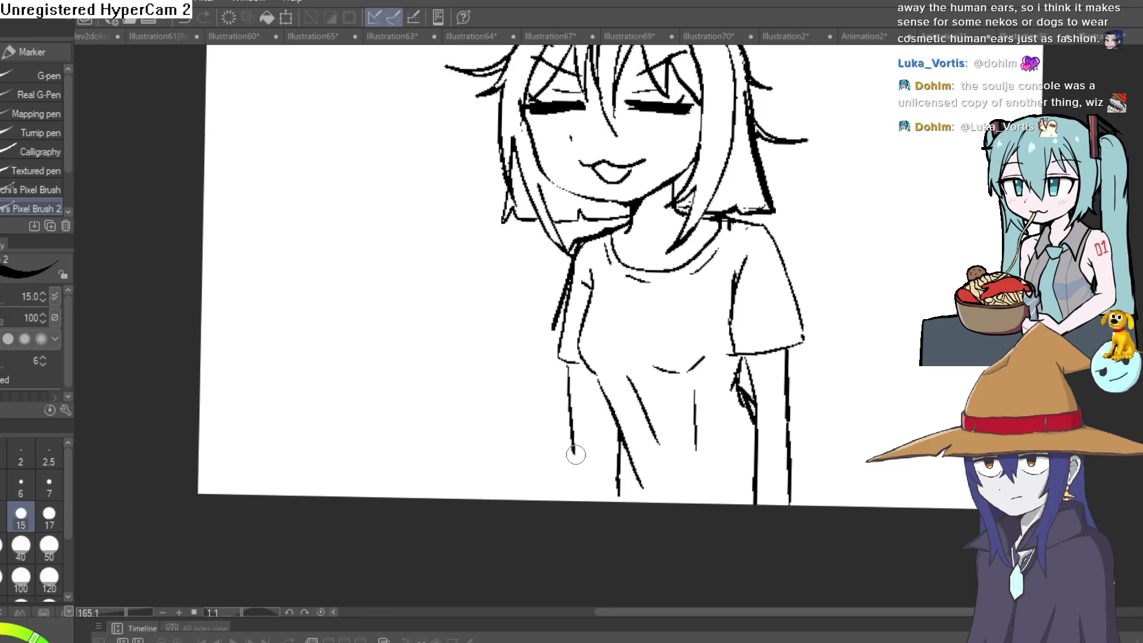
Undo the stray fold line on the shirt and fill in the chin-to-neck junction
key("ctrl+z")
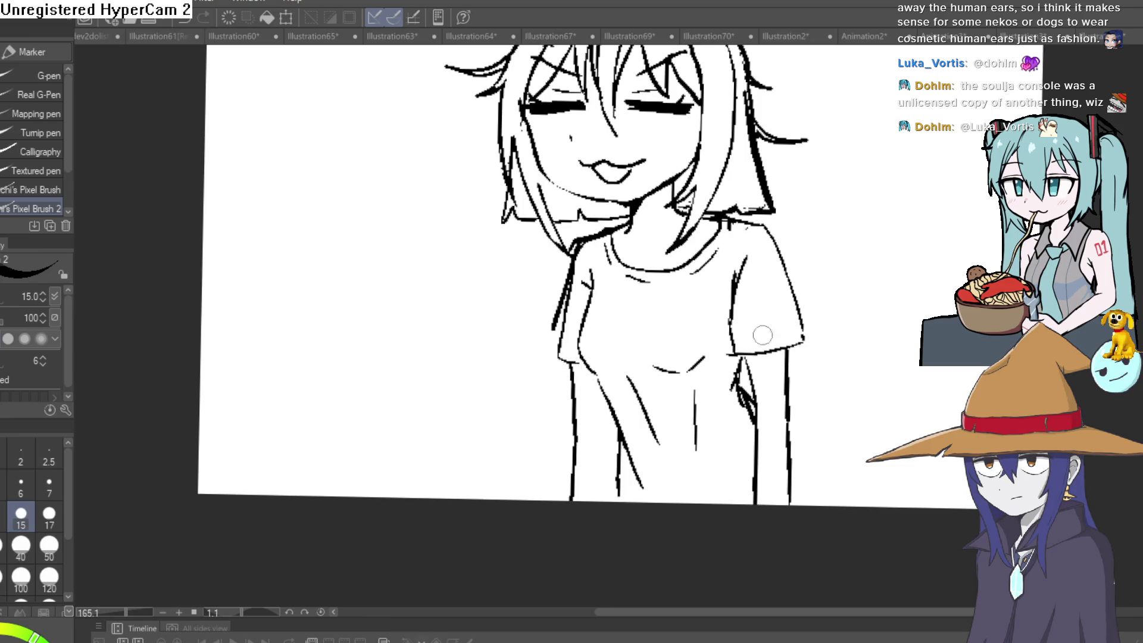
mouse_move(813, 343)
left_mouse_down()
mouse_move(824, 403)
mouse_move(812, 439)
mouse_move(798, 400)
mouse_move(735, 324)
left_mouse_up()
scroll(608, 304, "up", 3)
left_click_drag(569, 285, 587, 377)
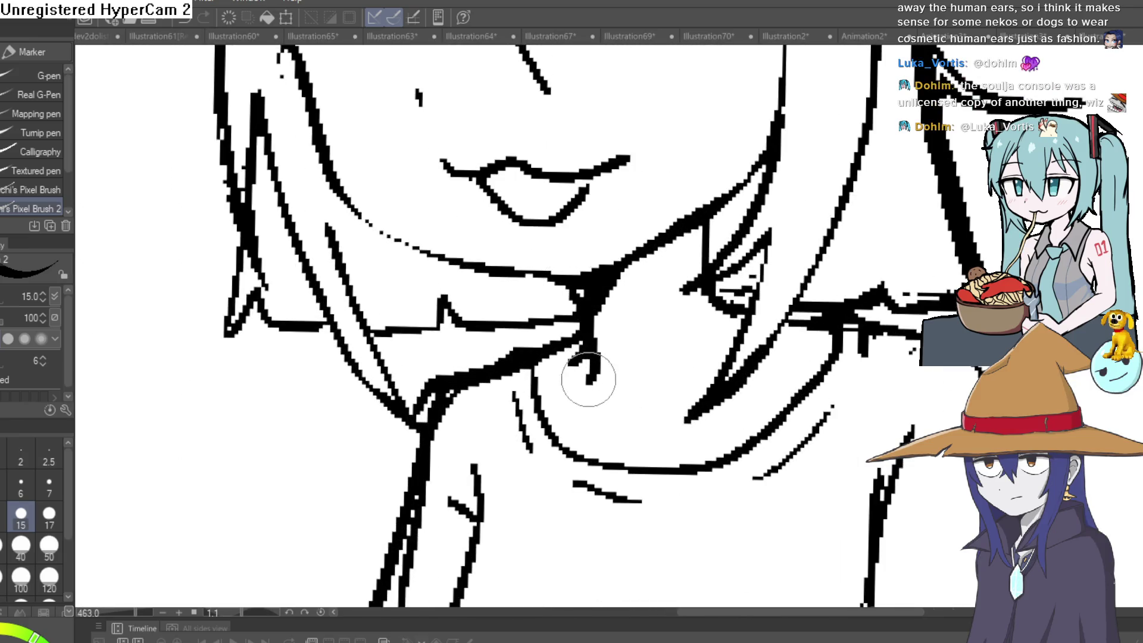
Trim the excess from the chin-neck blob with the eraser and bring the whole face back into view
key("e")
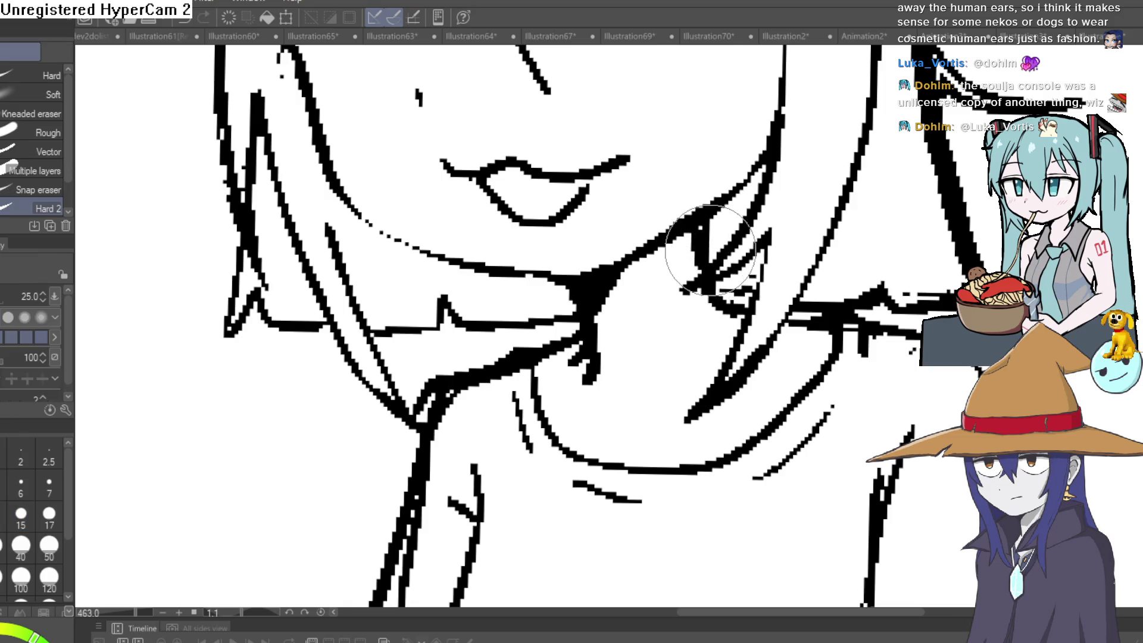
scroll(566, 292, "down", 3)
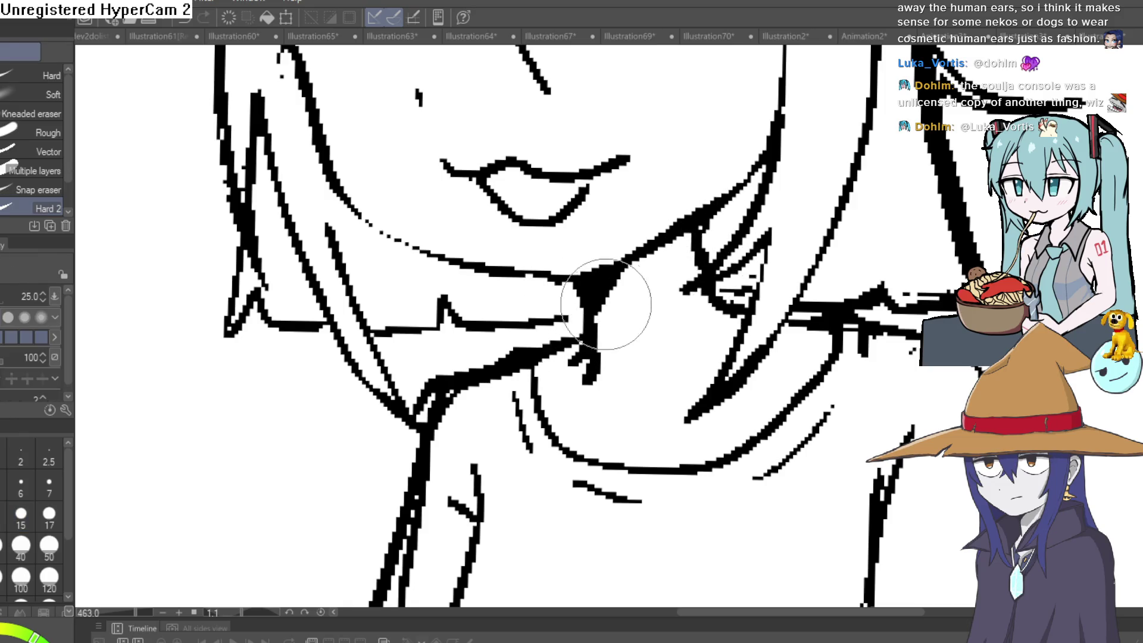
left_click_drag(625, 301, 638, 275)
mouse_move(719, 255)
left_mouse_down()
mouse_move(821, 302)
mouse_move(768, 339)
left_mouse_up()
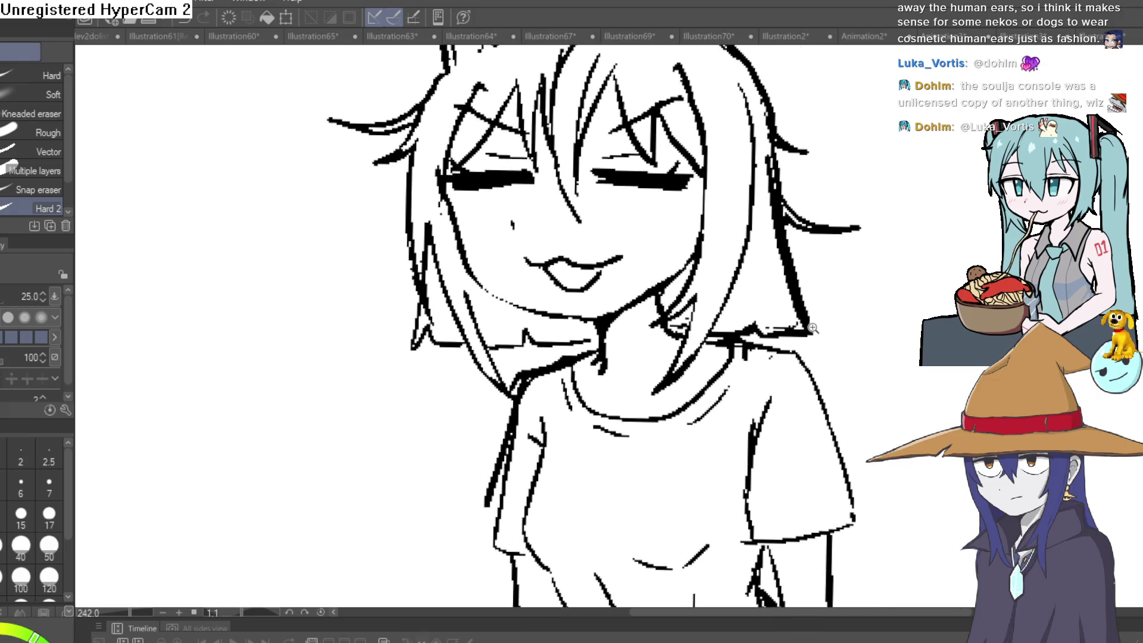
scroll(691, 334, "down", 2)
scroll(685, 348, "up", 5)
scroll(693, 315, "down", 8)
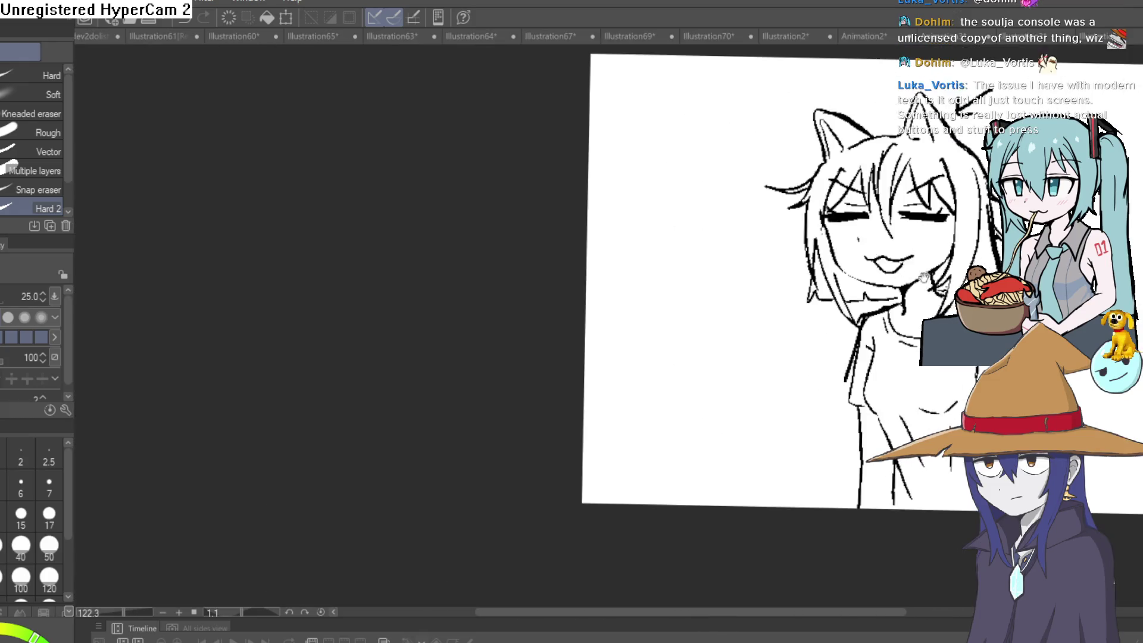
scroll(751, 336, "up", 2)
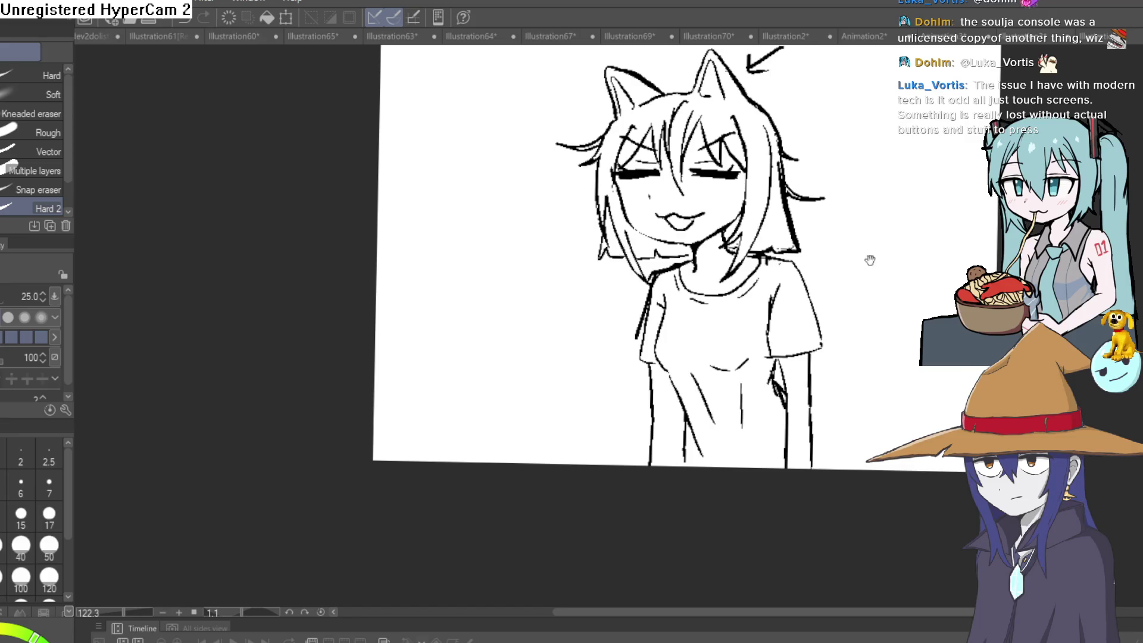
scroll(869, 260, "up", 1)
scroll(870, 260, "down", 1)
Reset the view to 100% unrotated and mirror the canvas horizontally
key("ctrl+alt+0")
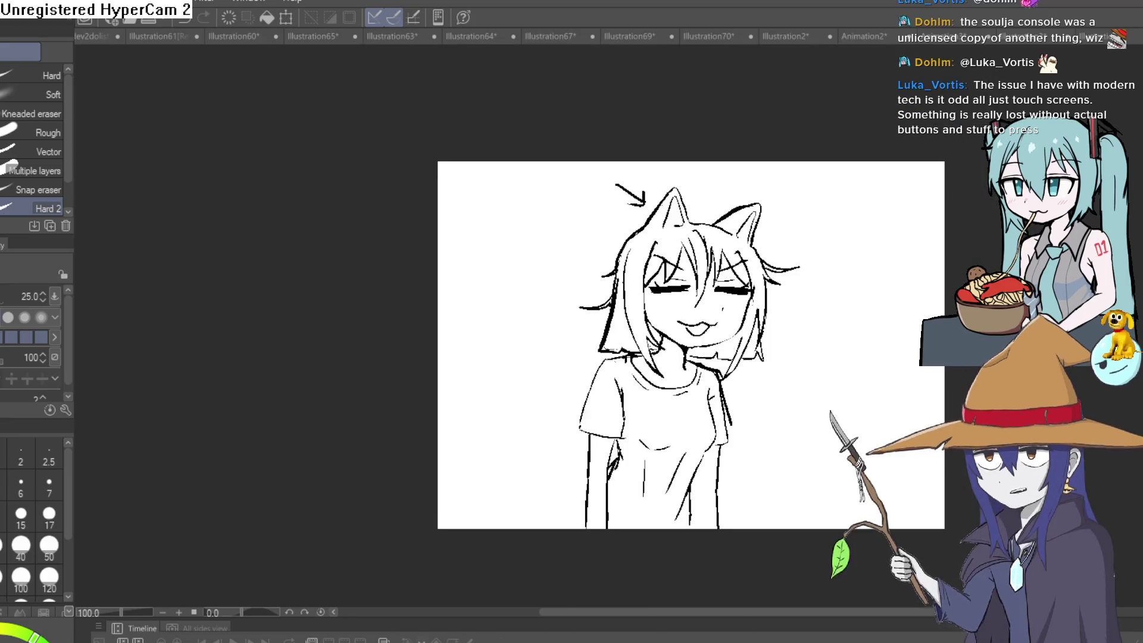
key("h")
key("h")
key("h")
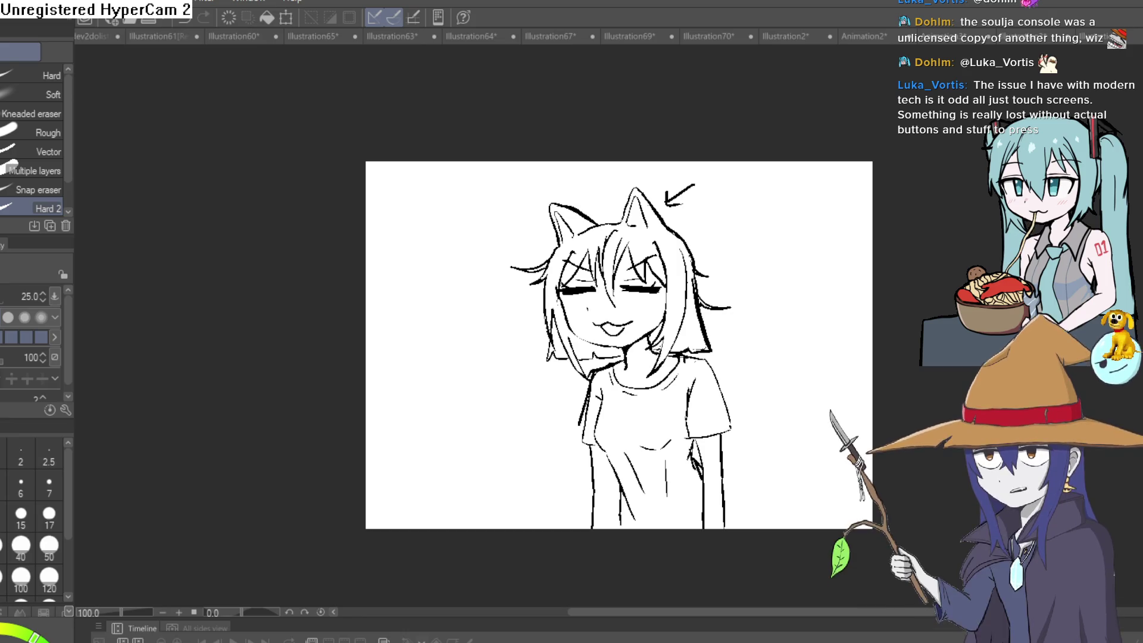
scroll(780, 297, "up", 5)
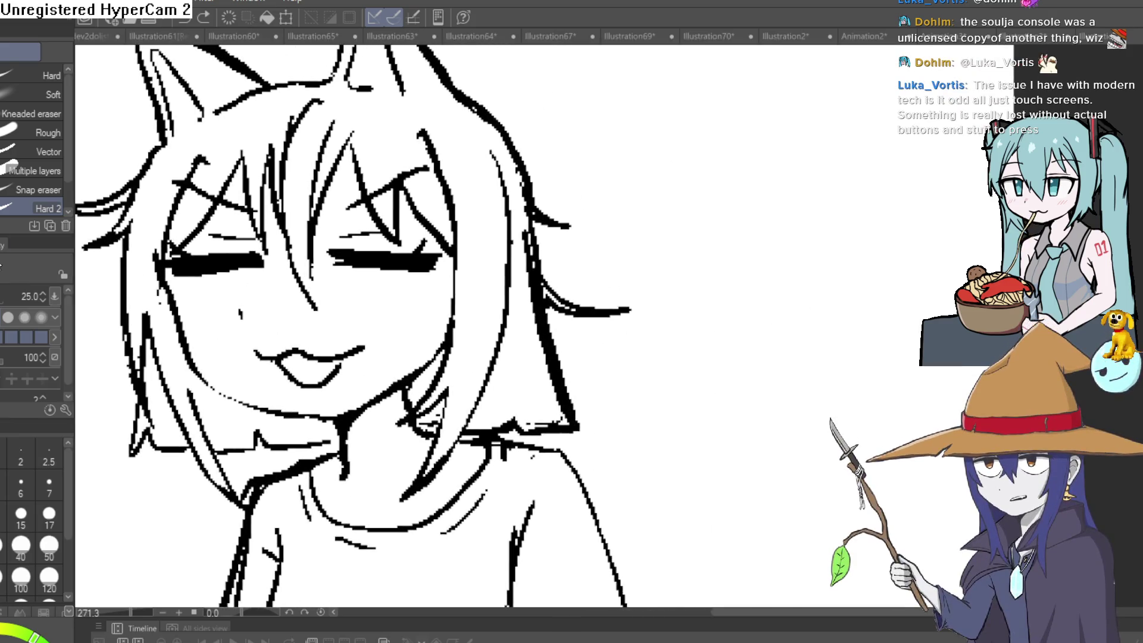
Draw the first curve of a small round head to the right of the girl
key("p")
key("p")
scroll(714, 316, "down", 4)
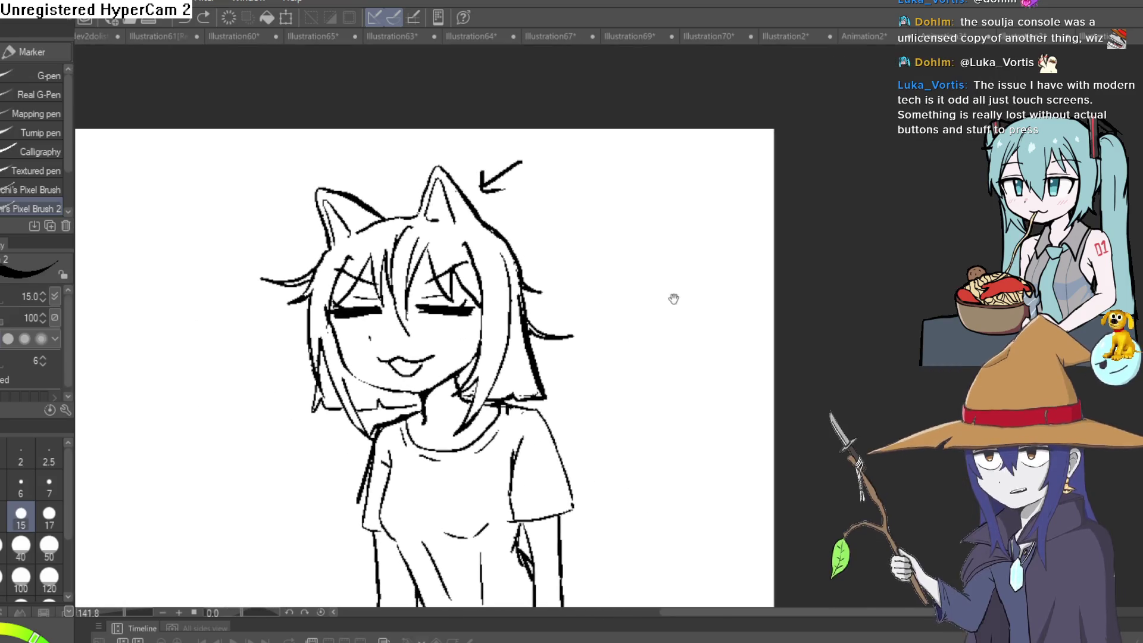
mouse_move(640, 257)
left_mouse_down()
mouse_move(610, 267)
mouse_move(694, 351)
left_mouse_up()
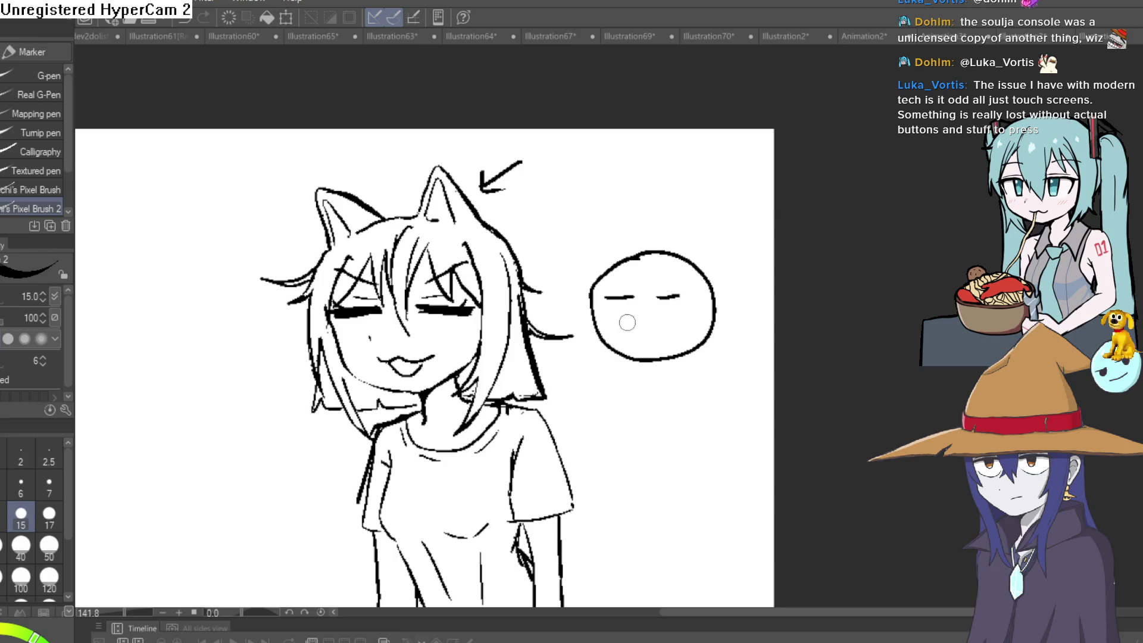
Draw a hooked tail, a pointed ear and the head's right side, erasing the stray loop
left_click_drag(697, 271, 732, 212)
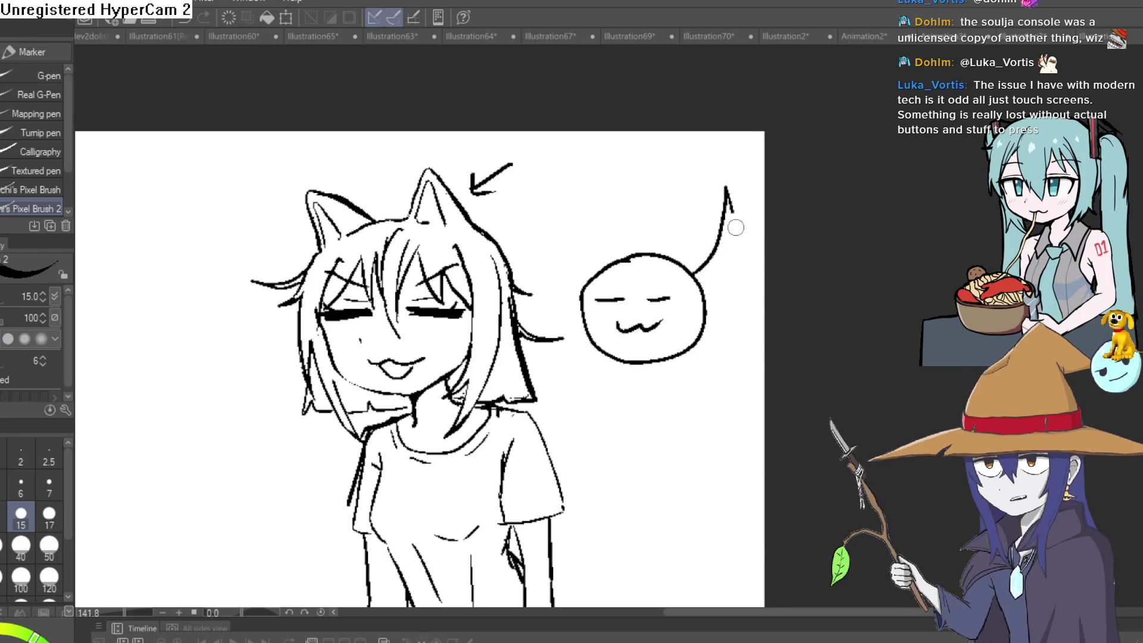
left_click_drag(630, 258, 598, 232)
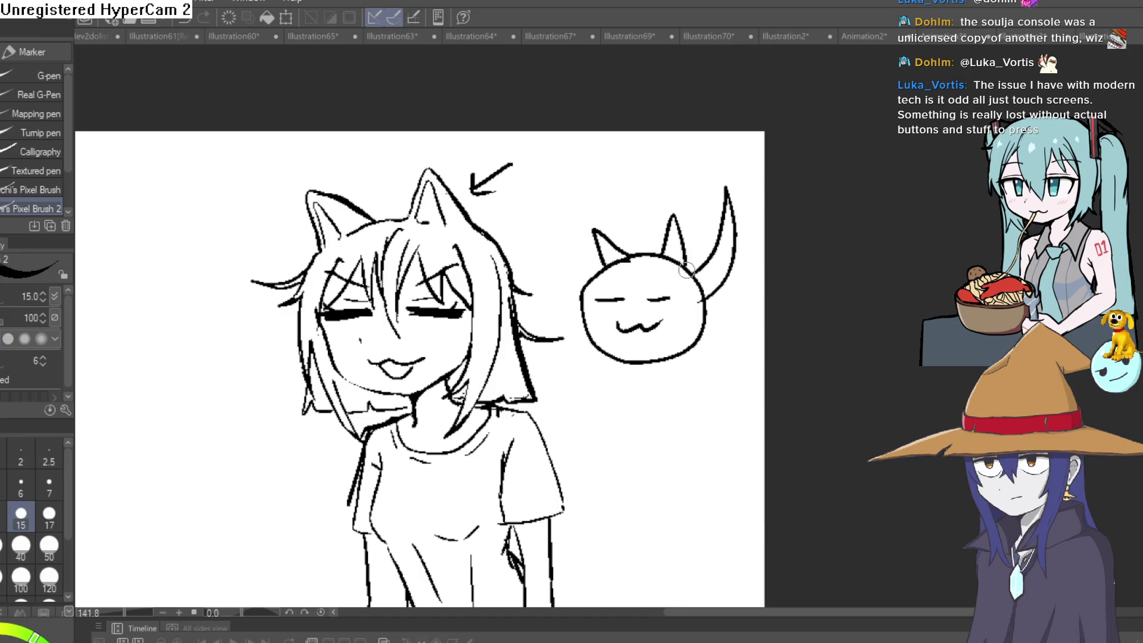
scroll(688, 270, "up", 4)
mouse_move(672, 229)
left_mouse_down()
mouse_move(658, 401)
mouse_move(727, 454)
left_mouse_up()
key("e")
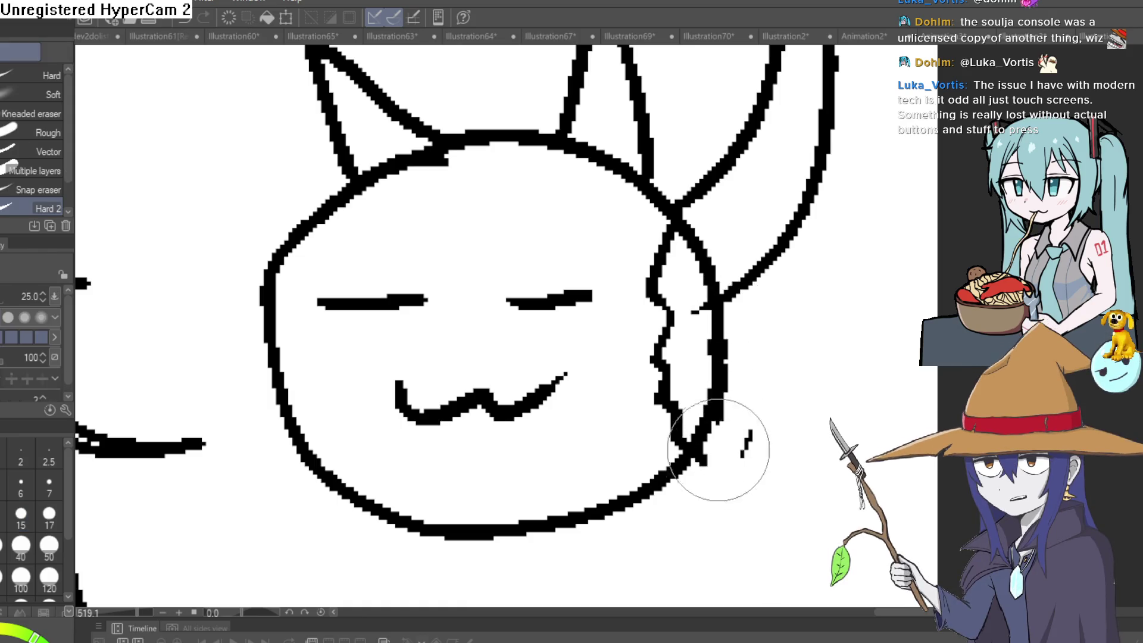
mouse_move(738, 333)
left_mouse_down()
mouse_move(720, 224)
mouse_move(704, 266)
left_mouse_up()
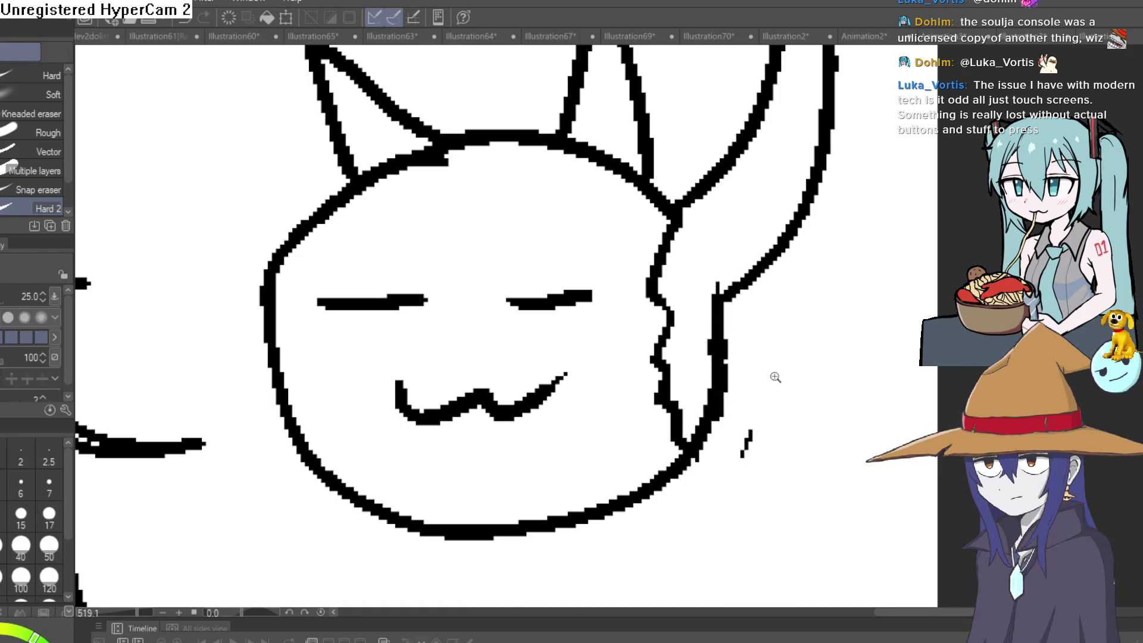
scroll(772, 382, "down", 3)
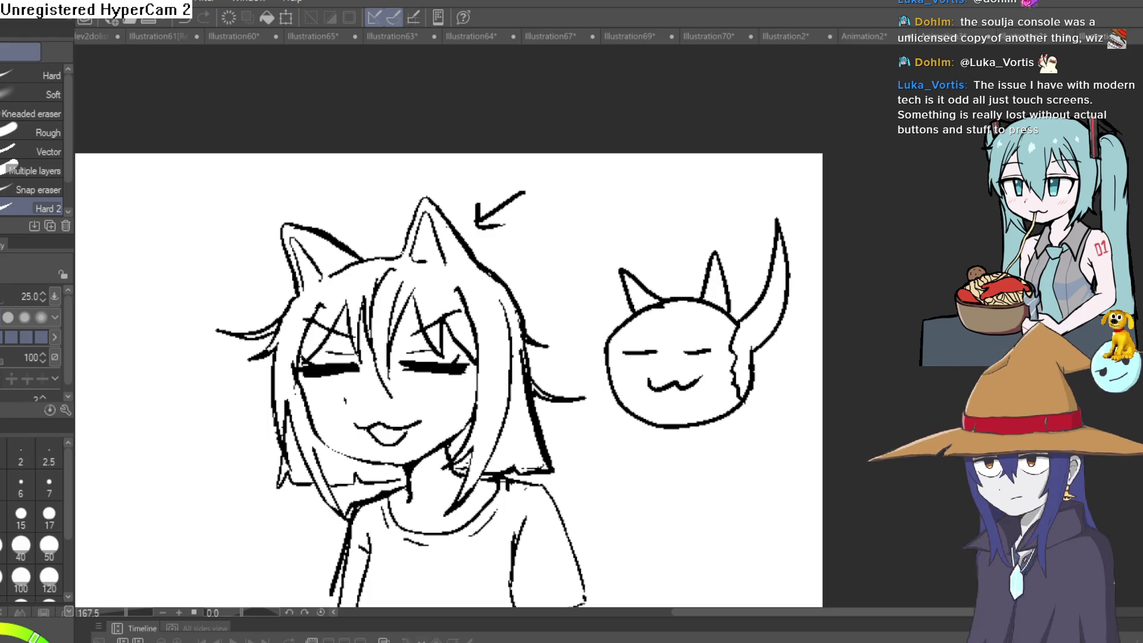
key("p")
scroll(672, 306, "up", 3)
Add inner-ear lines to both cat ears, thinning the thick zig-zag in the left one
mouse_move(577, 265)
left_mouse_down()
mouse_move(619, 315)
mouse_move(649, 304)
left_mouse_up()
key("e")
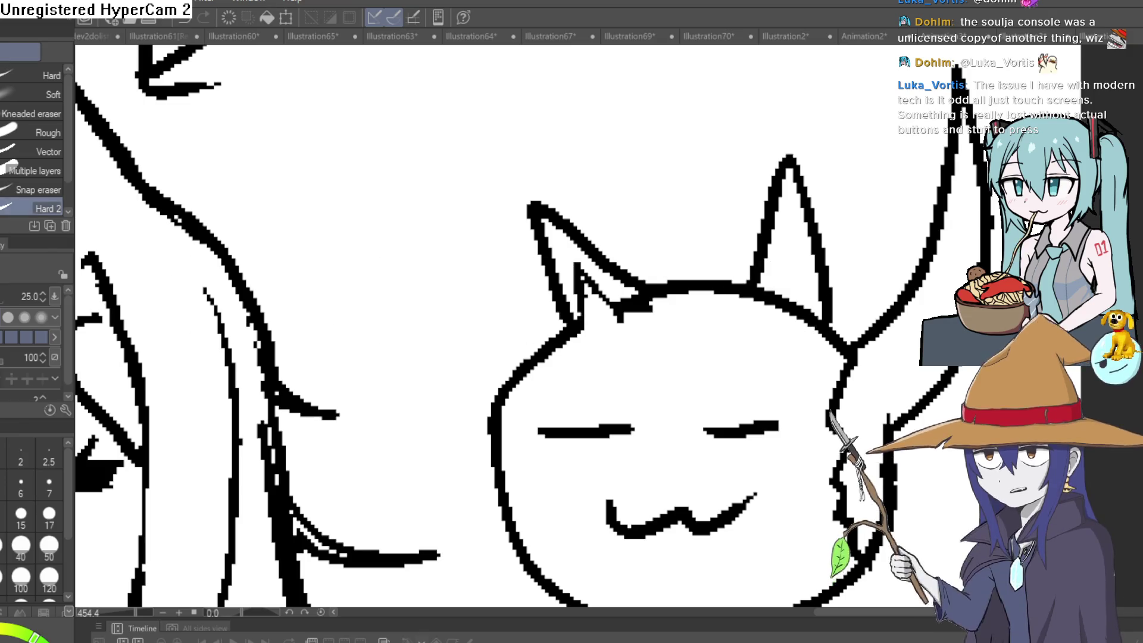
key("p")
mouse_move(764, 297)
left_mouse_down()
mouse_move(791, 268)
mouse_move(796, 324)
left_mouse_up()
key("e")
mouse_move(649, 303)
left_mouse_down()
mouse_move(620, 302)
mouse_move(637, 306)
mouse_move(637, 293)
left_mouse_up()
key("p")
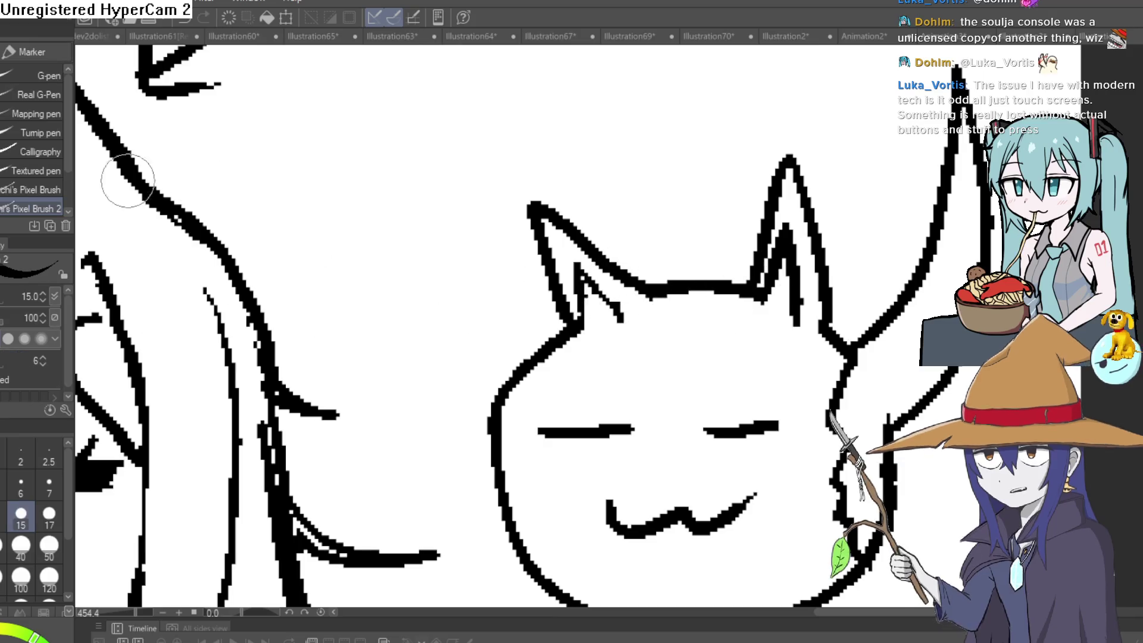
scroll(683, 205, "down", 3)
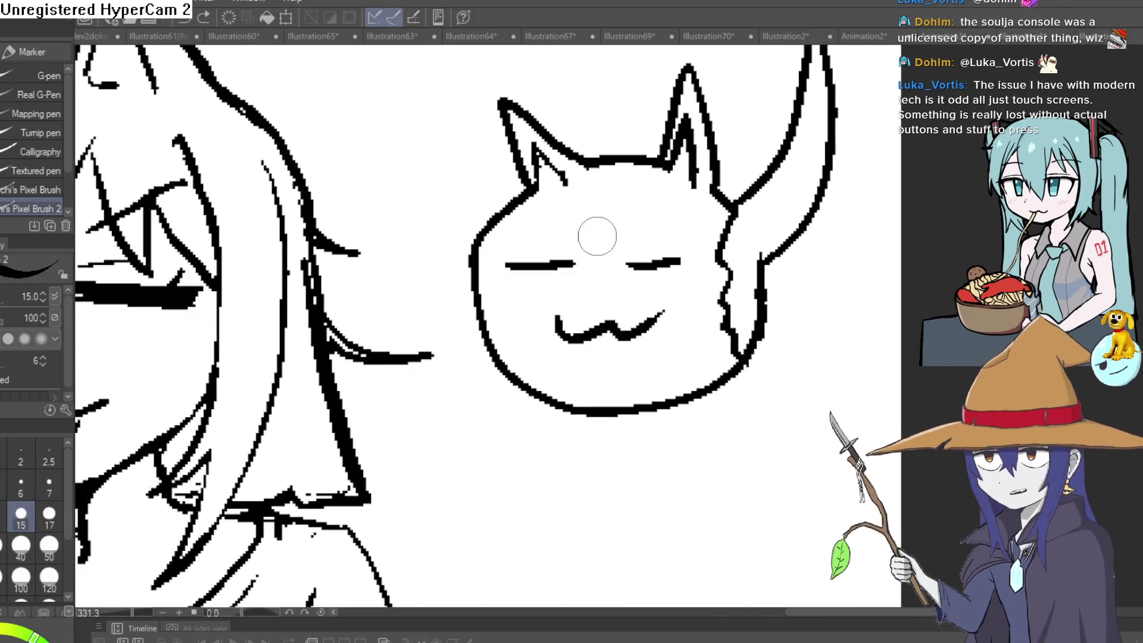
Draw zig-zag bangs and three hair strands along the left cheek, erasing a bit of the right cheek line
mouse_move(582, 217)
left_mouse_down()
mouse_move(599, 268)
mouse_move(725, 228)
left_mouse_up()
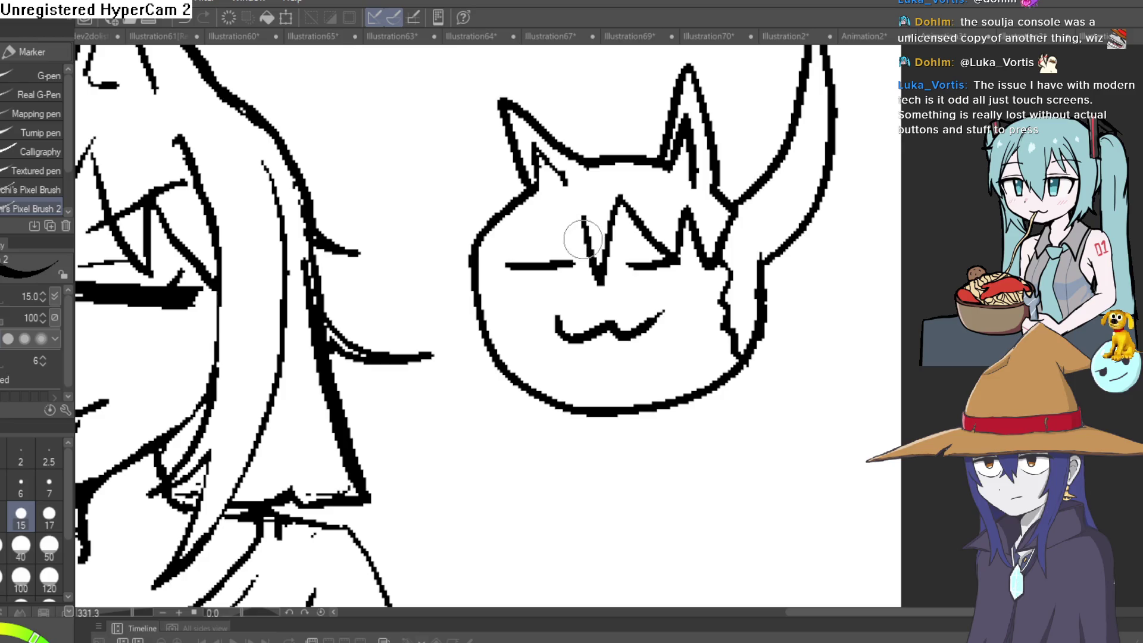
left_click_drag(503, 422, 515, 225)
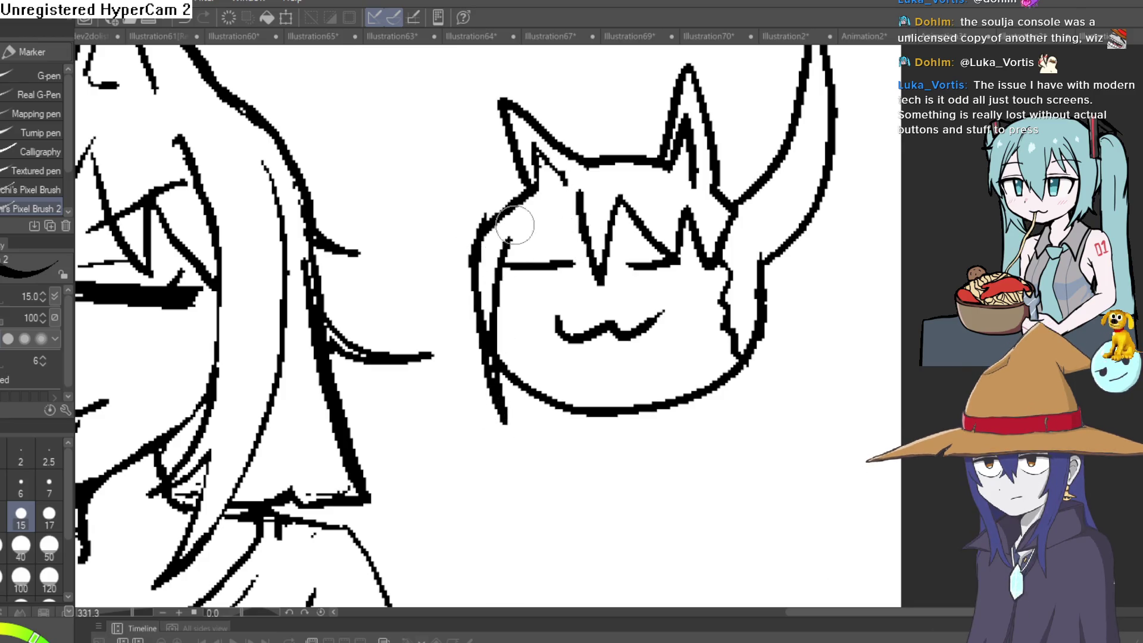
left_click_drag(562, 193, 509, 262)
mouse_move(539, 164)
left_mouse_down()
mouse_move(485, 214)
mouse_move(470, 250)
mouse_move(513, 207)
mouse_move(516, 217)
left_mouse_up()
key("e")
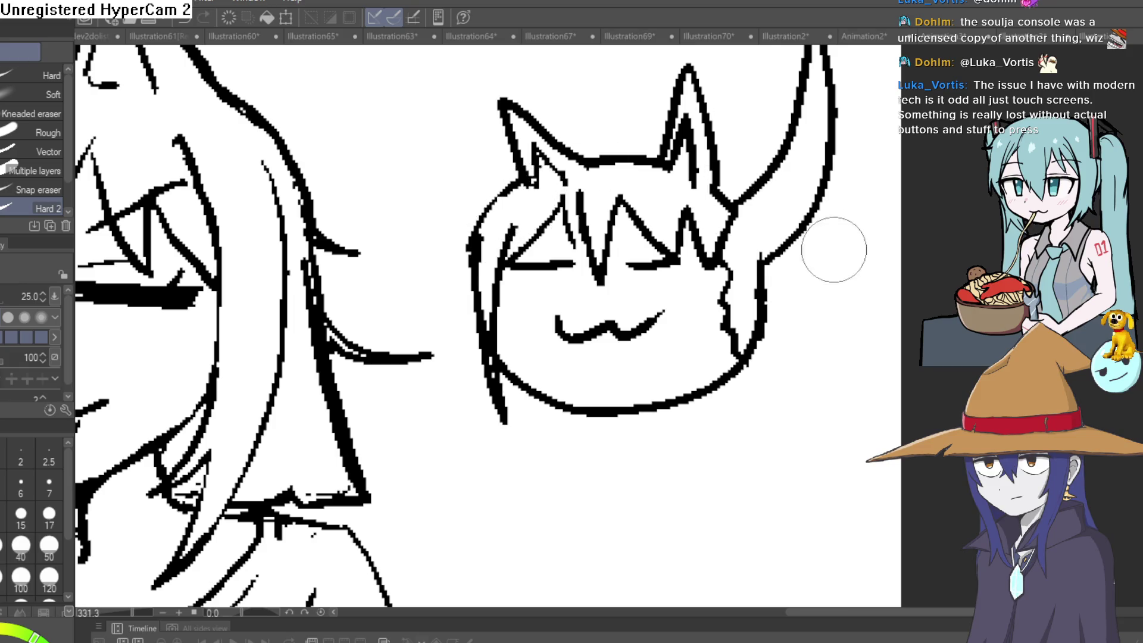
left_click(727, 245)
scroll(797, 240, "down", 3)
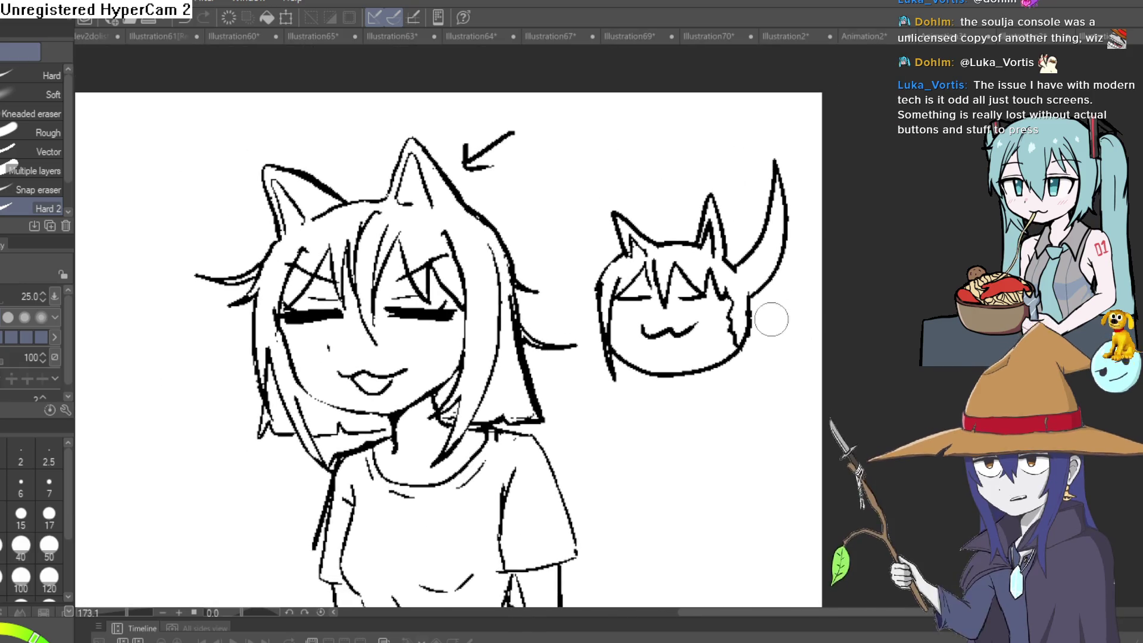
scroll(770, 325, "up", 5)
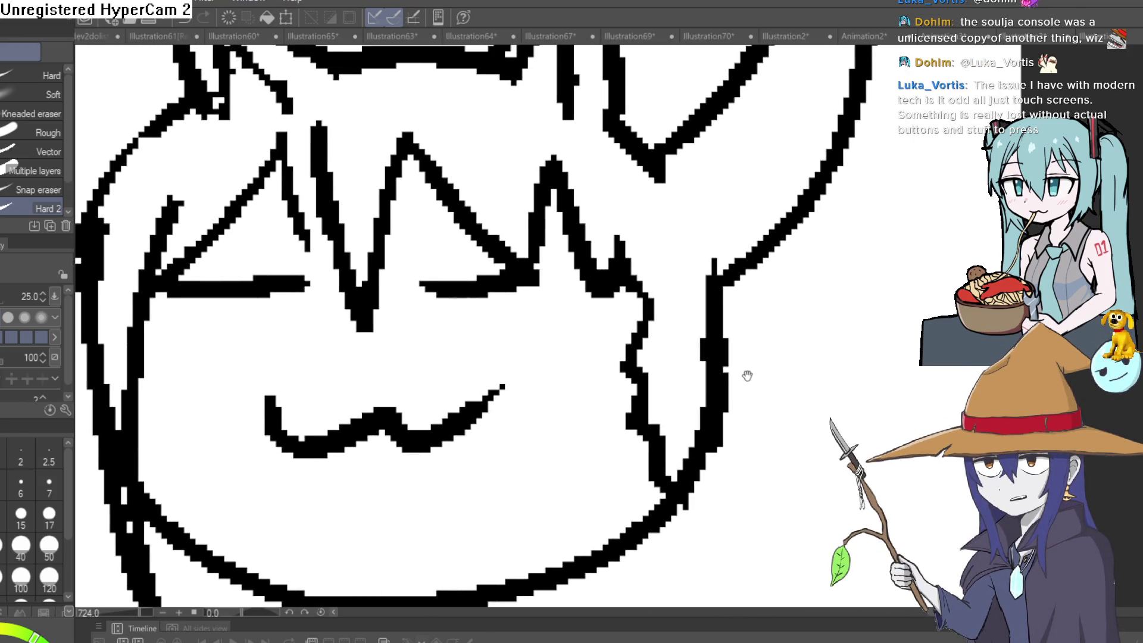
left_click_drag(745, 375, 745, 391)
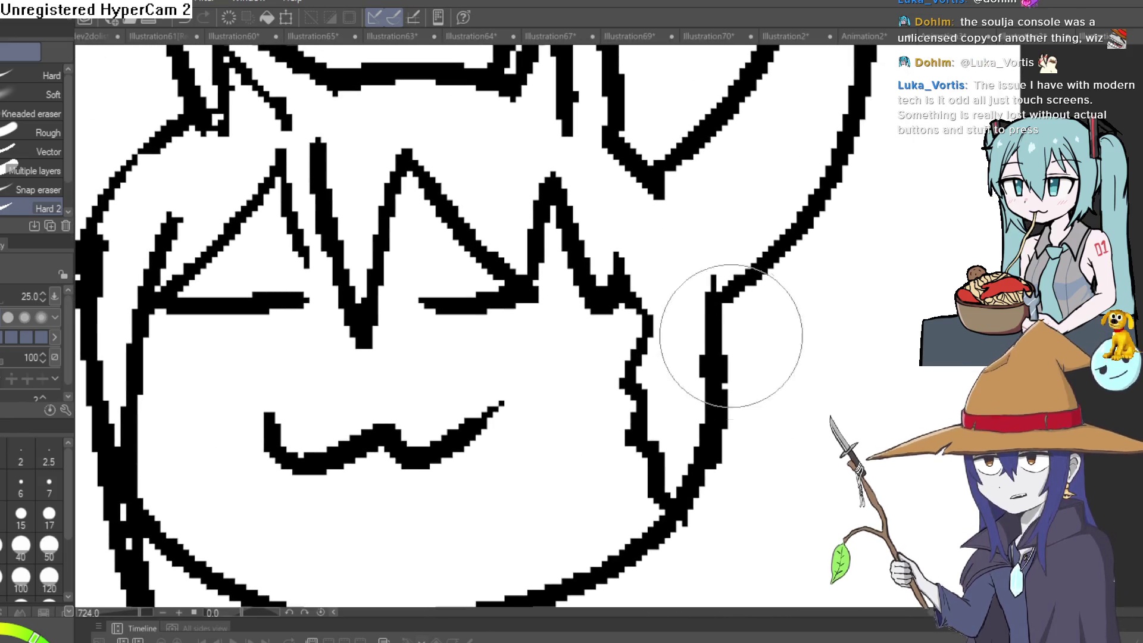
Draw a tongue under the cat head's mouth
key("p")
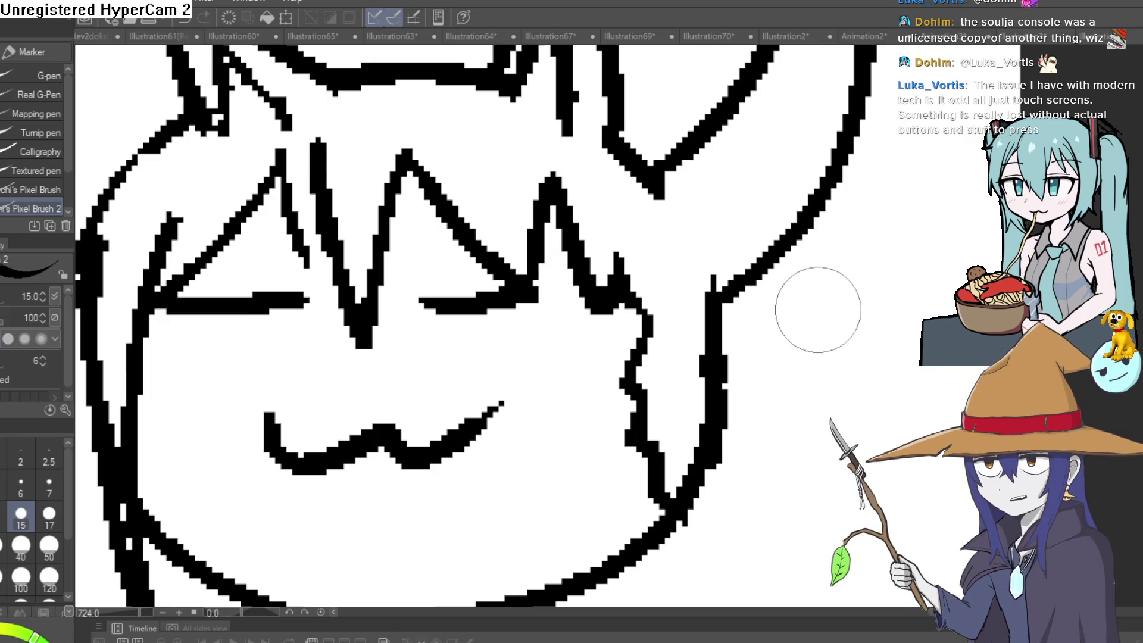
scroll(821, 334, "down", 2)
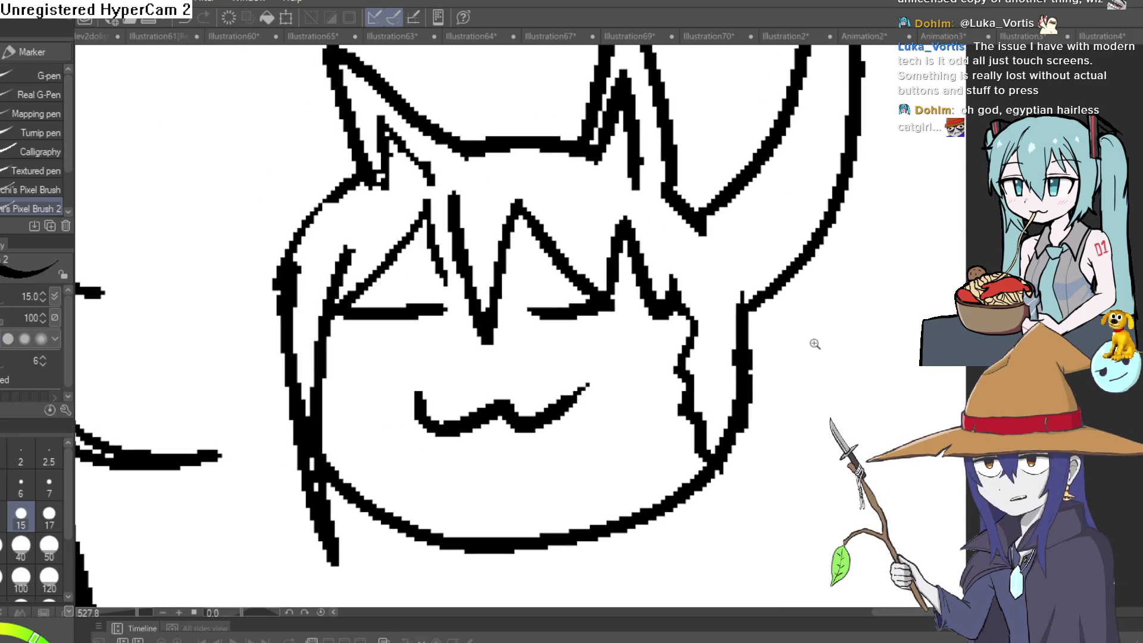
scroll(817, 337, "up", 3)
scroll(813, 356, "down", 2)
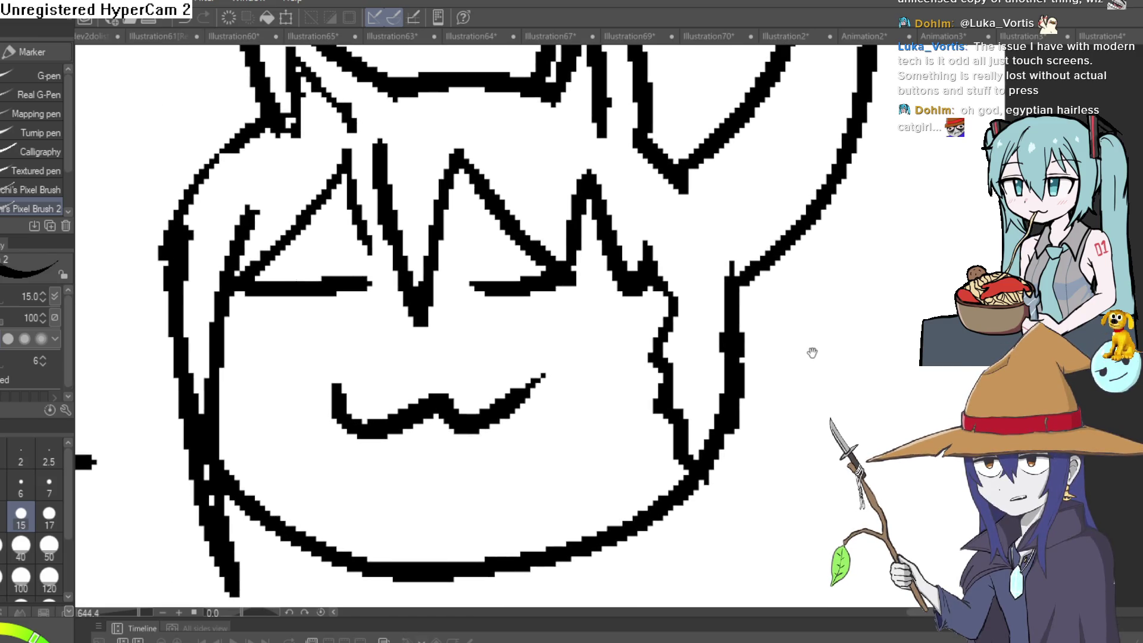
scroll(816, 349, "down", 3)
scroll(820, 341, "up", 1)
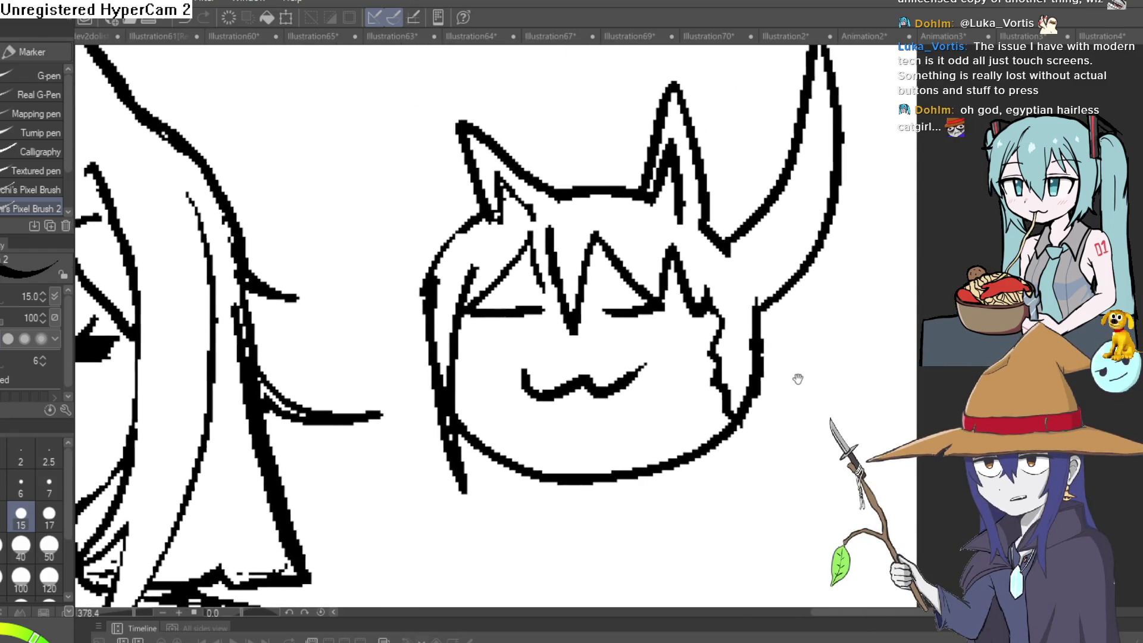
left_click_drag(798, 378, 806, 350)
mouse_move(563, 365)
left_mouse_down()
mouse_move(571, 390)
mouse_move(623, 357)
left_mouse_up()
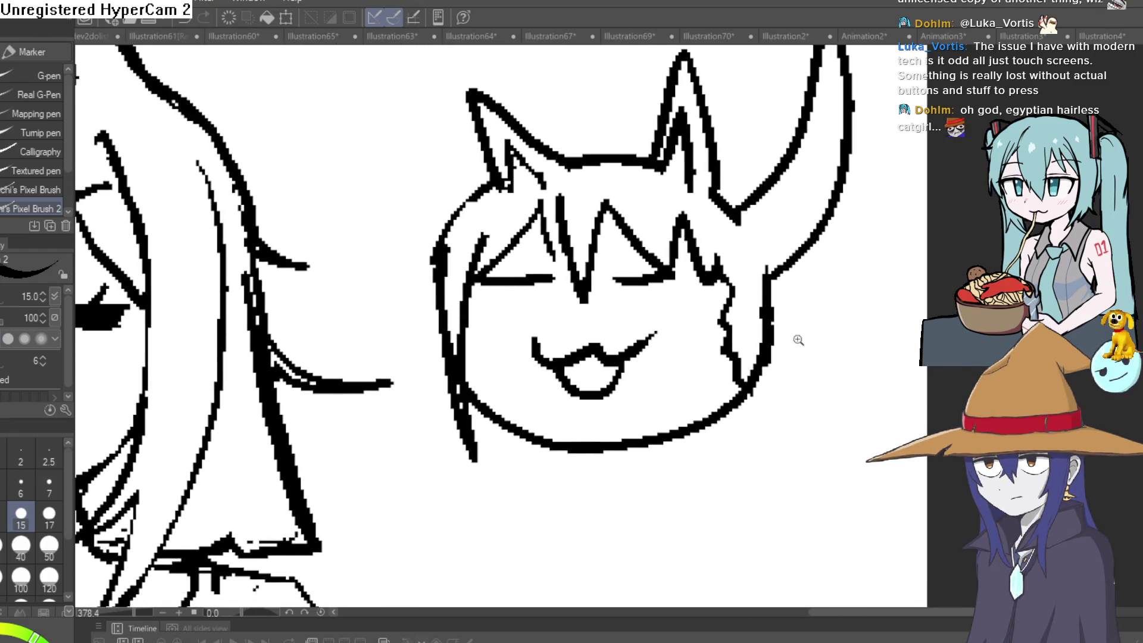
scroll(799, 340, "down", 5)
scroll(799, 340, "up", 4)
mouse_move(732, 405)
left_mouse_down("shift")
mouse_move(728, 230)
mouse_move(816, 344)
mouse_move(831, 268)
left_mouse_up("shift")
scroll(712, 244, "down", 4)
scroll(816, 345, "up", 1)
scroll(790, 350, "up", 2)
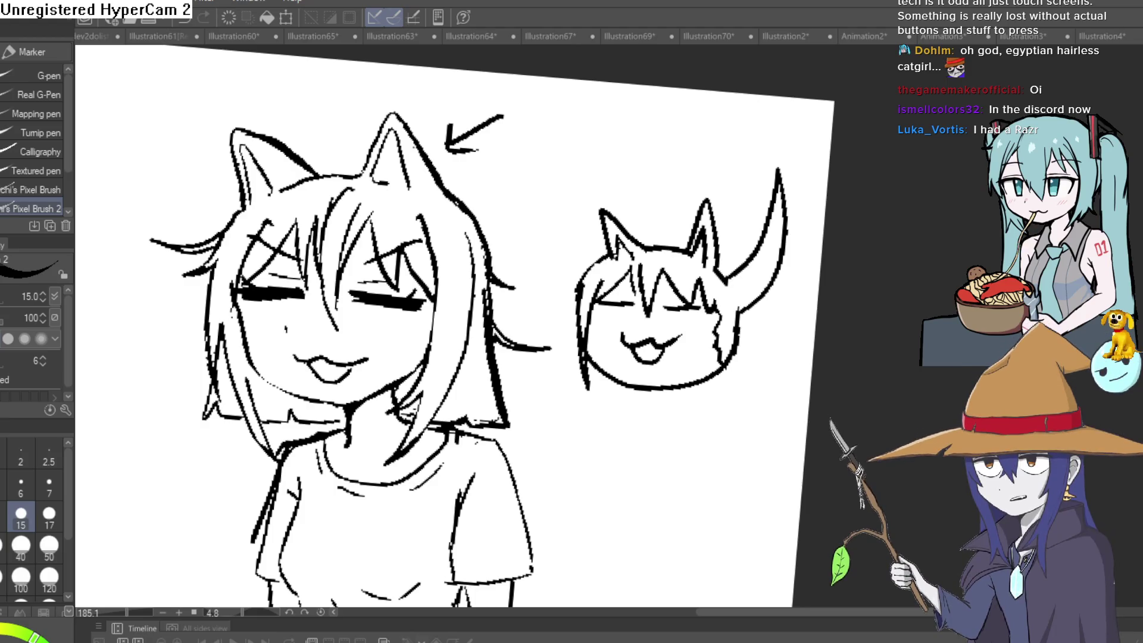
Level the view and erase the thick hair strand beside the girl's neck, then recenter the drawing
mouse_move(785, 346)
left_mouse_down()
mouse_move(773, 324)
mouse_move(761, 367)
mouse_move(730, 300)
mouse_move(737, 270)
mouse_move(766, 260)
mouse_move(740, 296)
left_mouse_up()
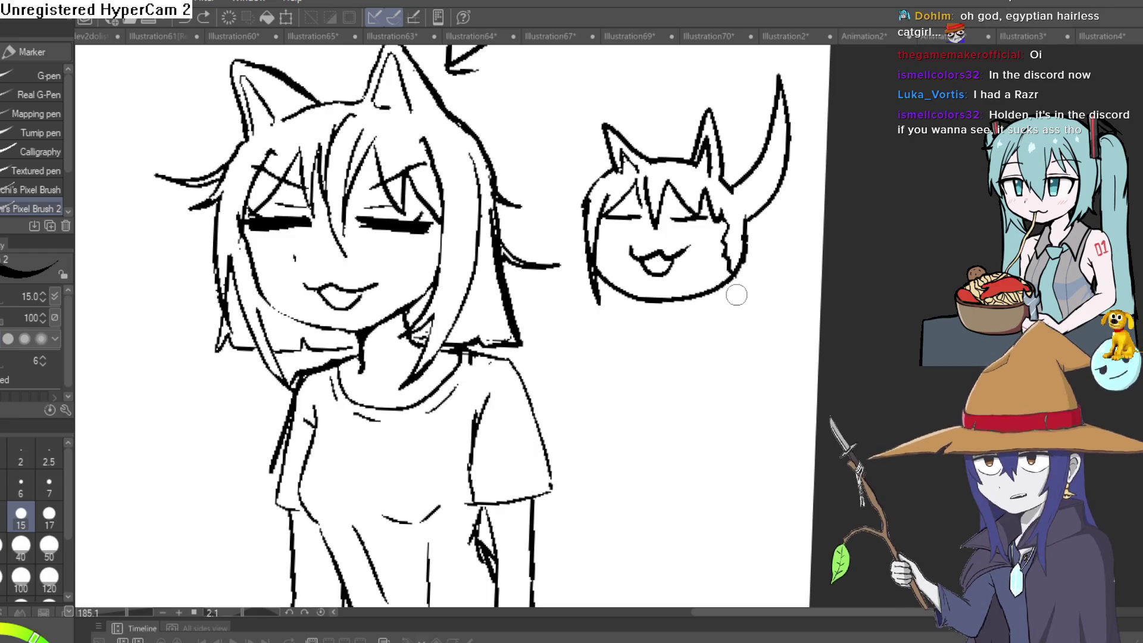
left_click_drag(734, 297, 731, 291)
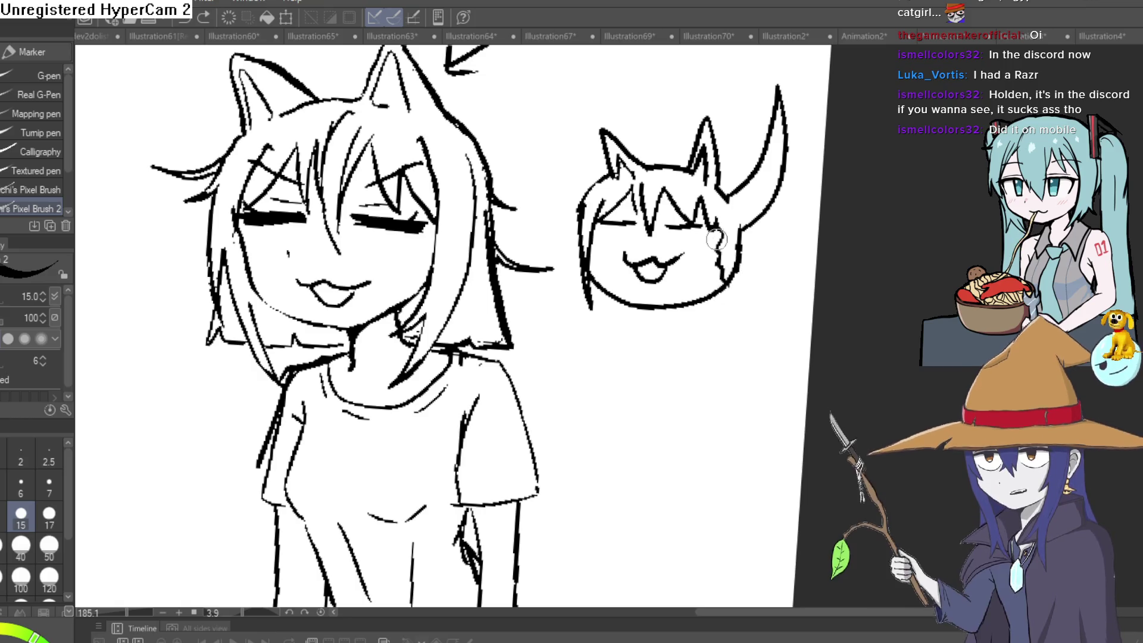
left_click_drag(717, 337, 770, 264)
scroll(769, 264, "down", 3)
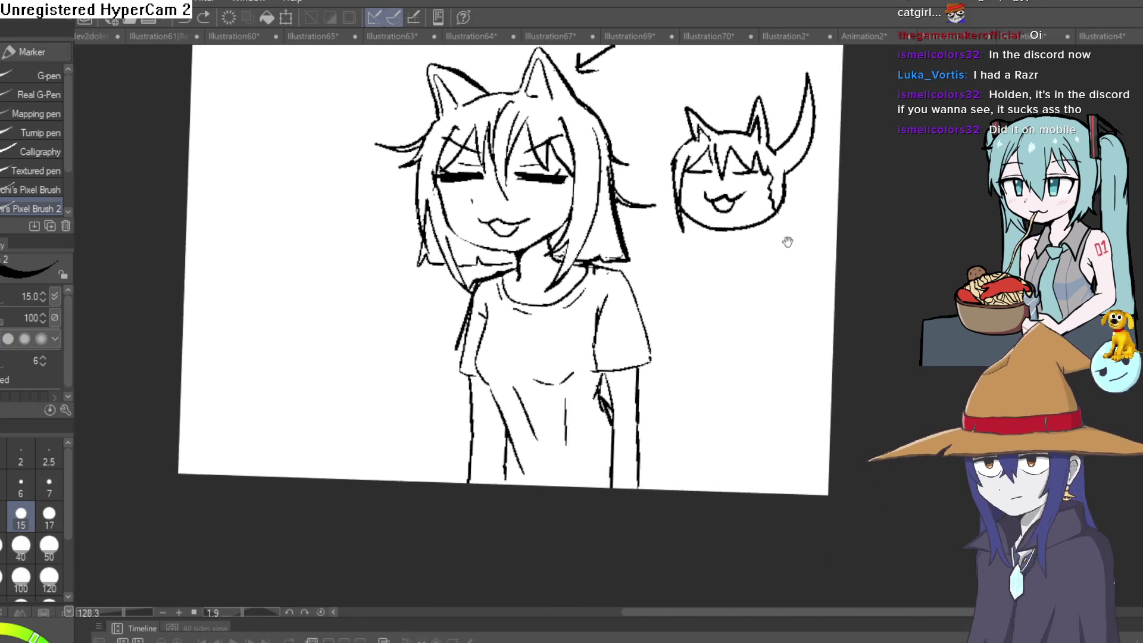
scroll(659, 280, "up", 6)
key("e")
mouse_move(647, 271)
left_mouse_down()
mouse_move(625, 280)
mouse_move(627, 357)
mouse_move(672, 443)
mouse_move(625, 421)
mouse_move(633, 383)
left_mouse_up()
scroll(802, 280, "down", 5)
mouse_move(802, 279)
left_mouse_down()
mouse_move(752, 242)
mouse_move(663, 281)
mouse_move(674, 291)
mouse_move(653, 312)
left_mouse_up()
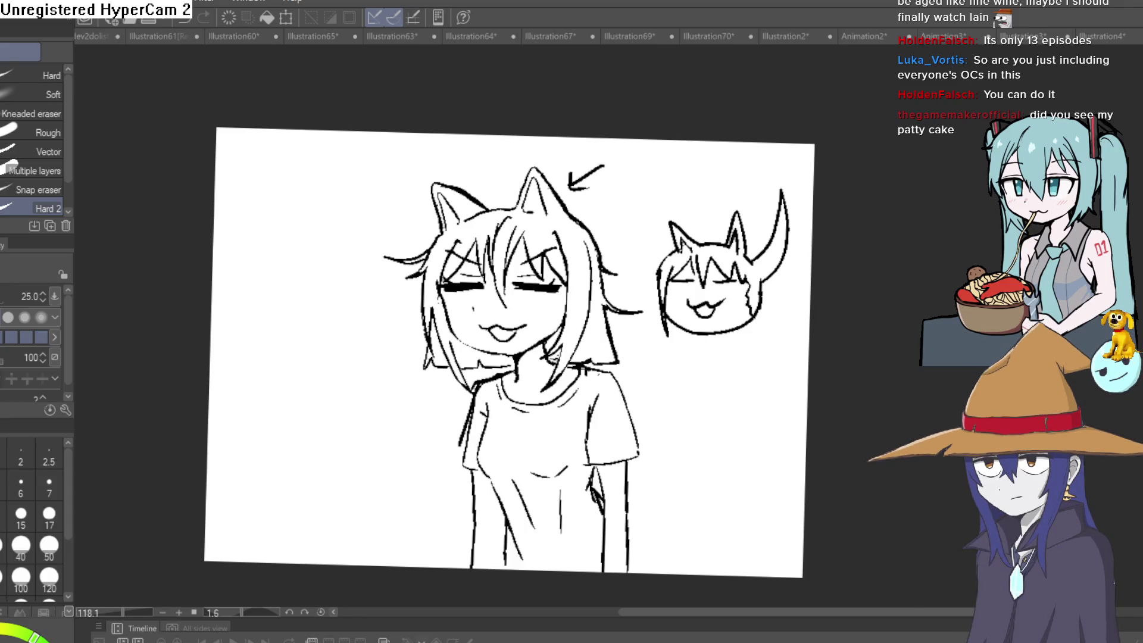
In Aseprite, go to frame 1 of the goblin sprite's textbox layer and frame the sprite in view
key("alt+Tab")
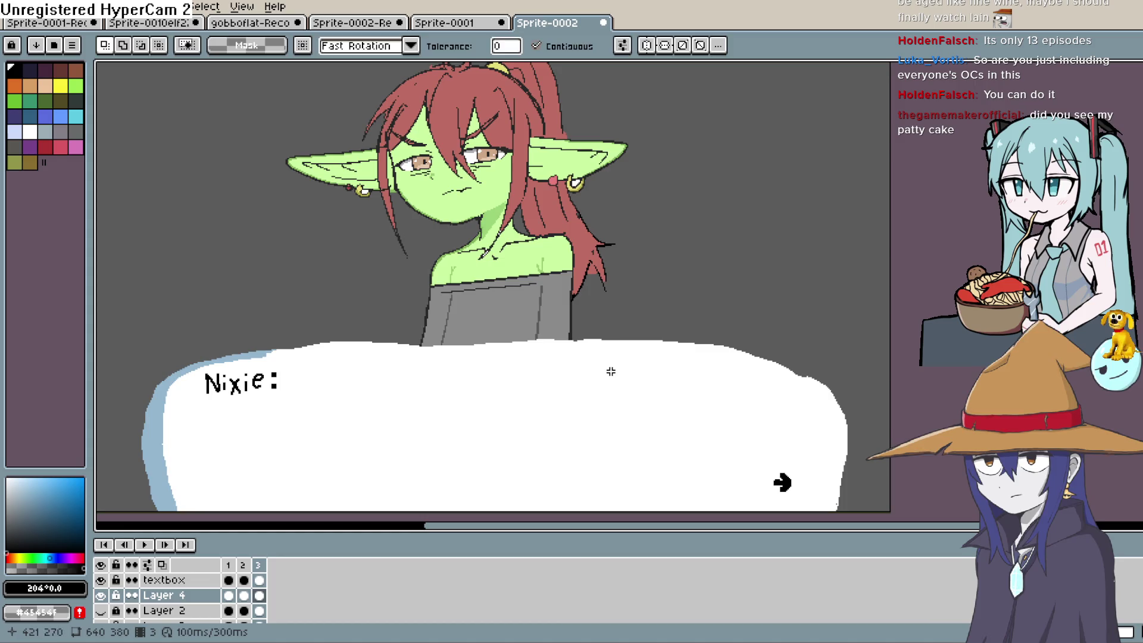
key("space")
left_click_drag(610, 371, 651, 309)
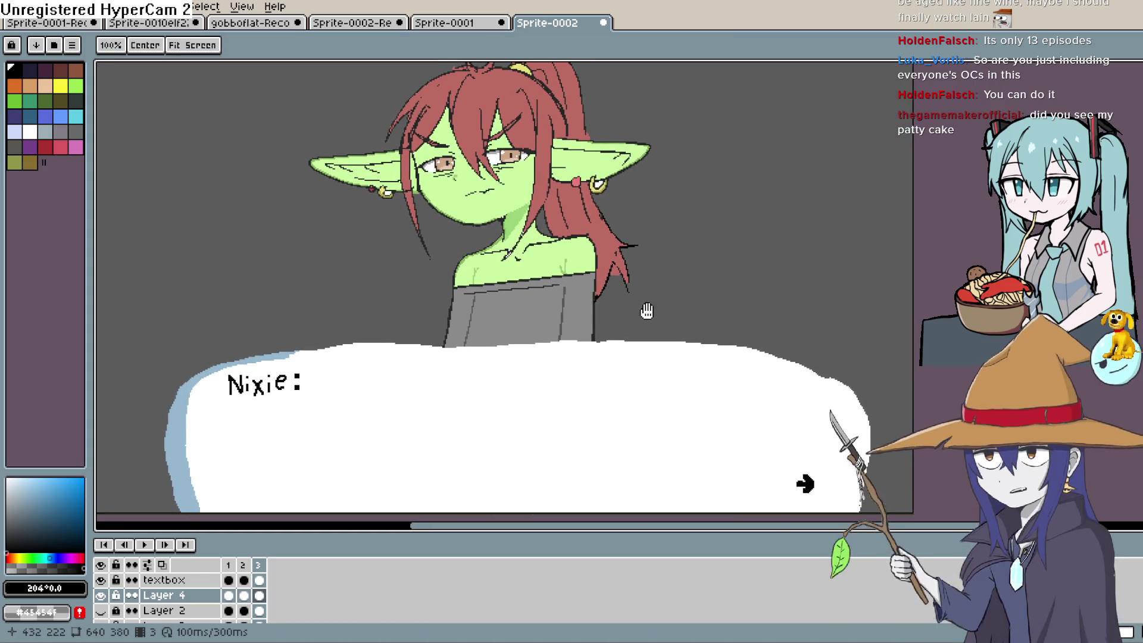
key("Left")
key("Up")
key("Left")
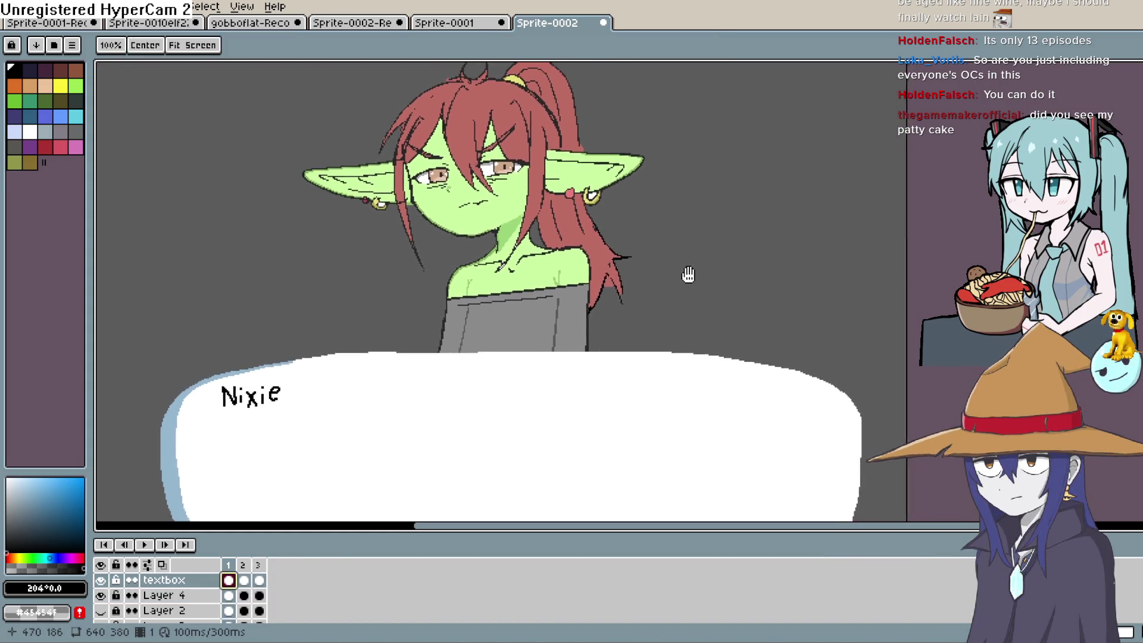
left_click_drag(688, 275, 691, 255)
left_click_drag(747, 222, 756, 225)
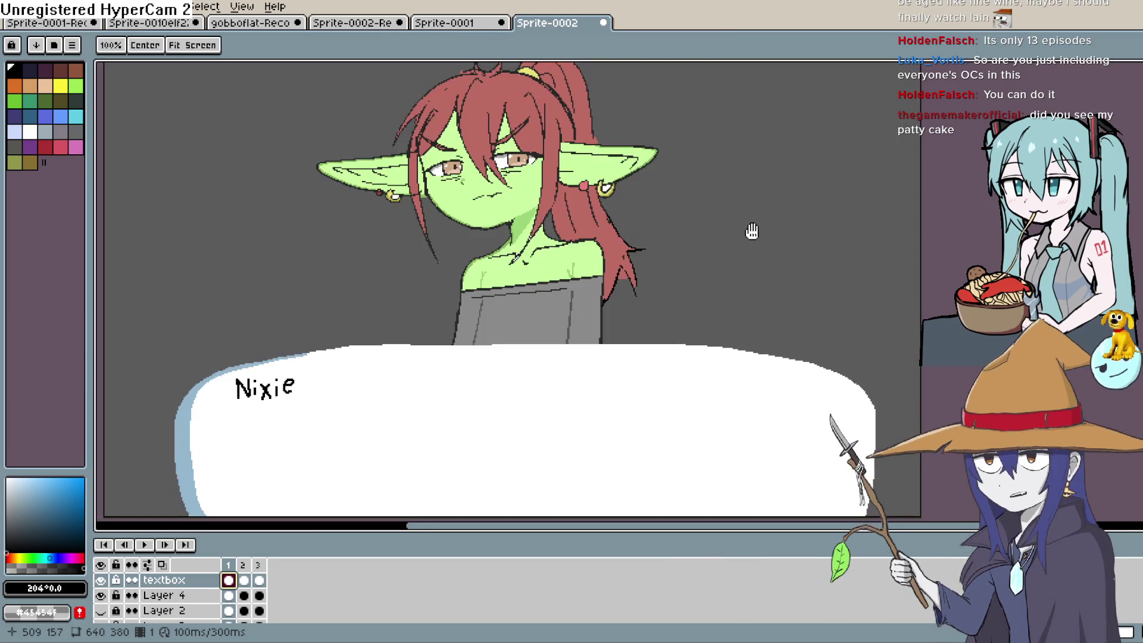
scroll(767, 241, "down", 2)
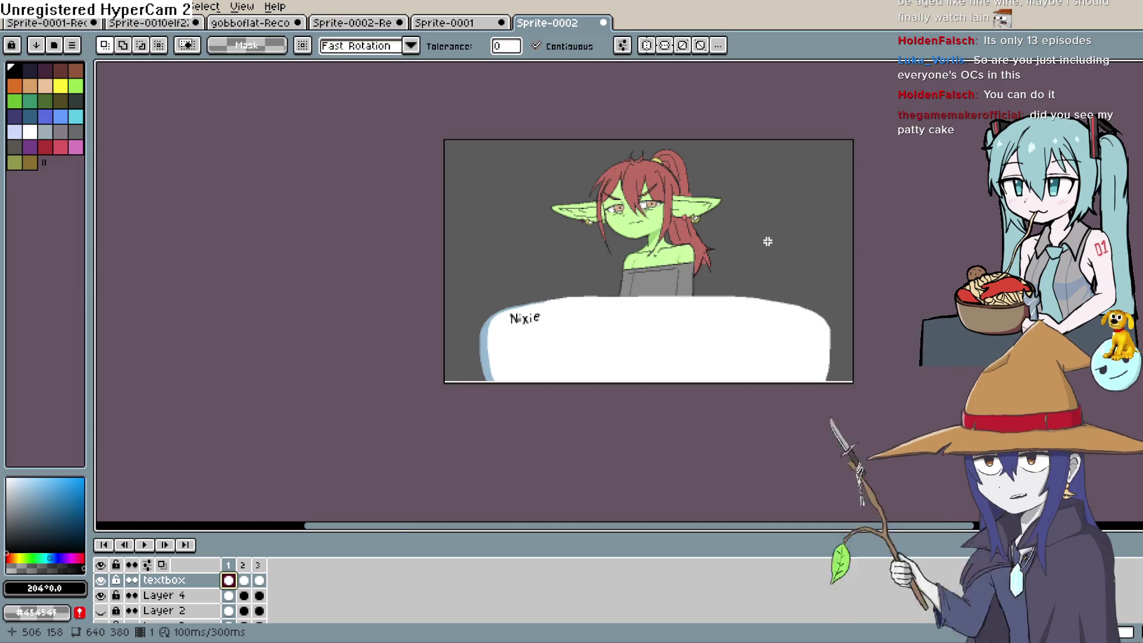
key("space")
mouse_move(763, 245)
left_mouse_down()
mouse_move(753, 250)
mouse_move(747, 224)
mouse_move(774, 244)
left_mouse_up()
scroll(747, 232, "up", 2)
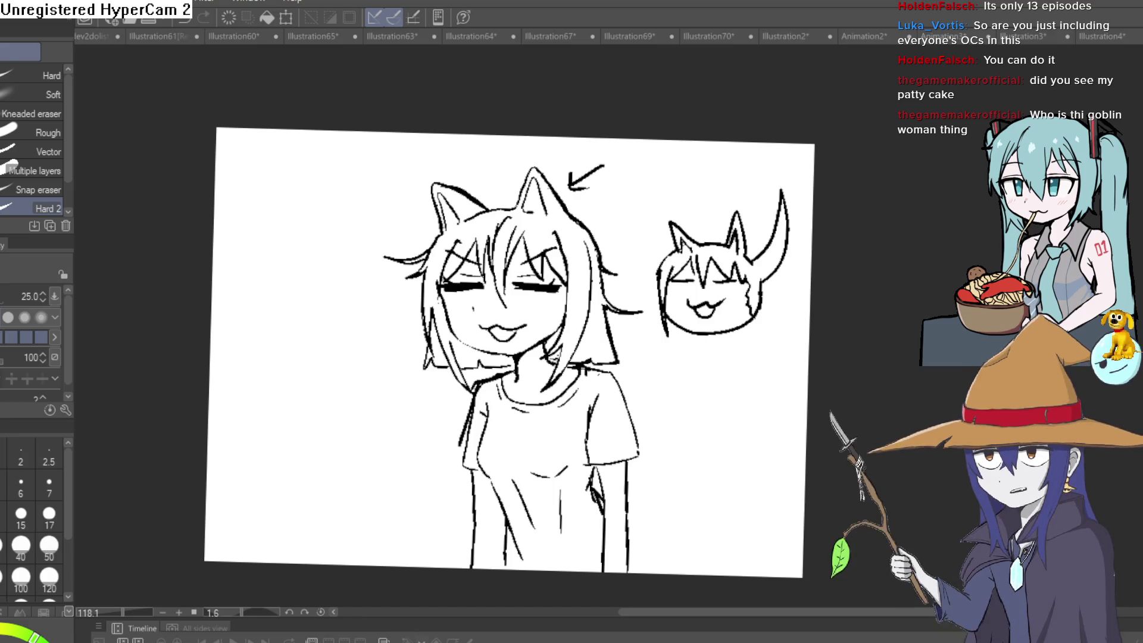
Straighten and enlarge the view on the girl's face and shirt, then switch to the Marker pen
left_click_drag(769, 355, 783, 302)
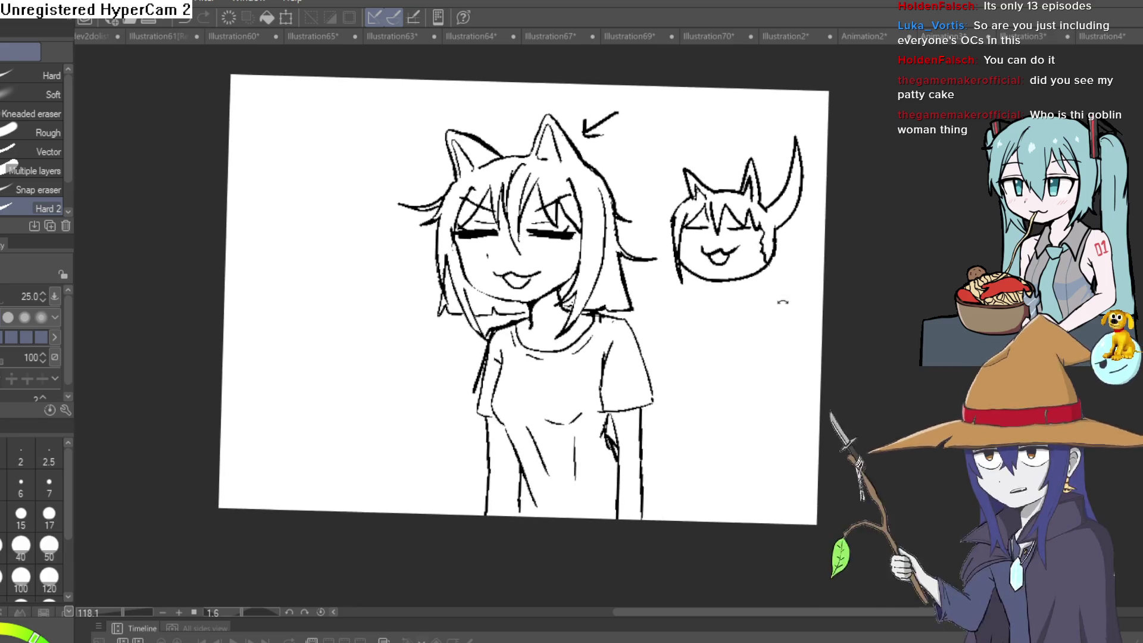
scroll(717, 280, "up", 3)
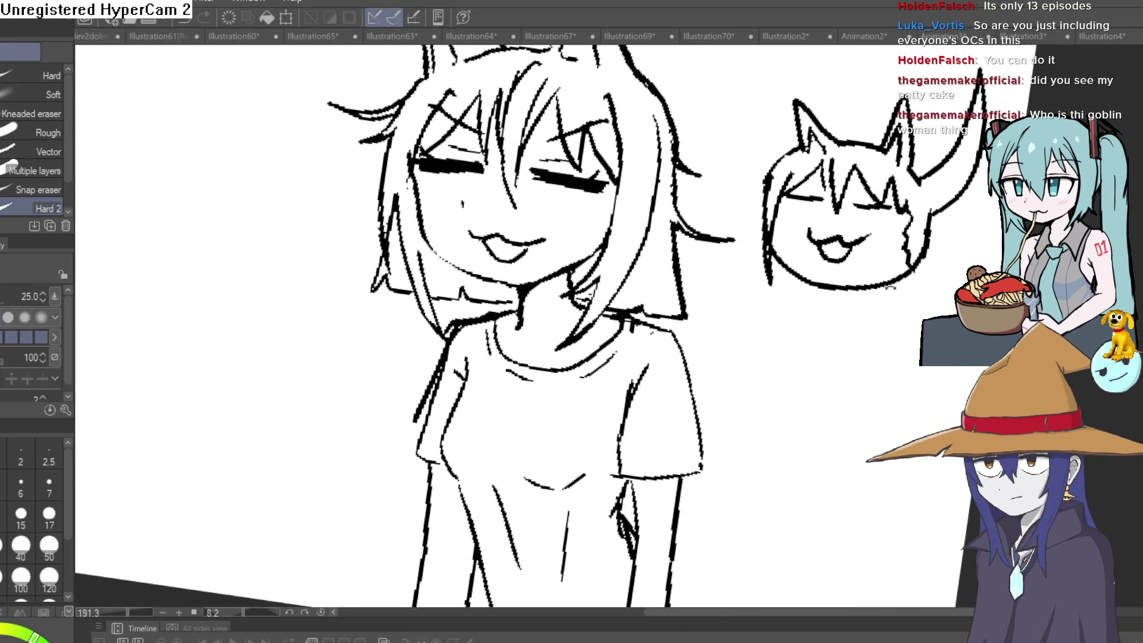
mouse_move(890, 288)
left_mouse_down()
mouse_move(830, 302)
mouse_move(798, 298)
mouse_move(830, 289)
mouse_move(817, 268)
mouse_move(792, 280)
left_mouse_up()
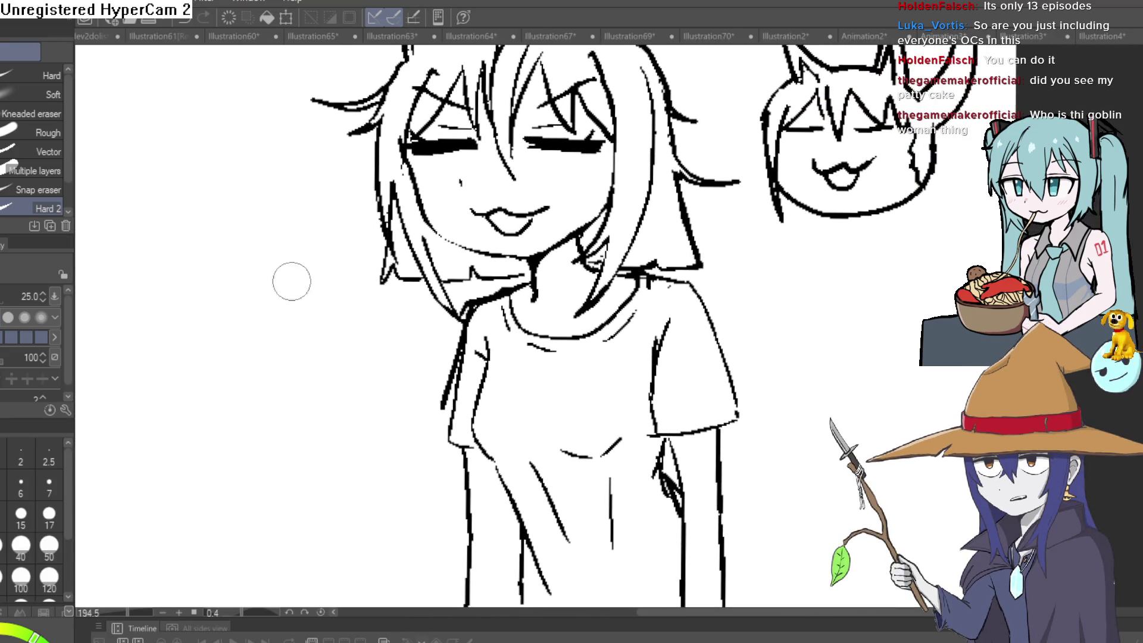
key("p")
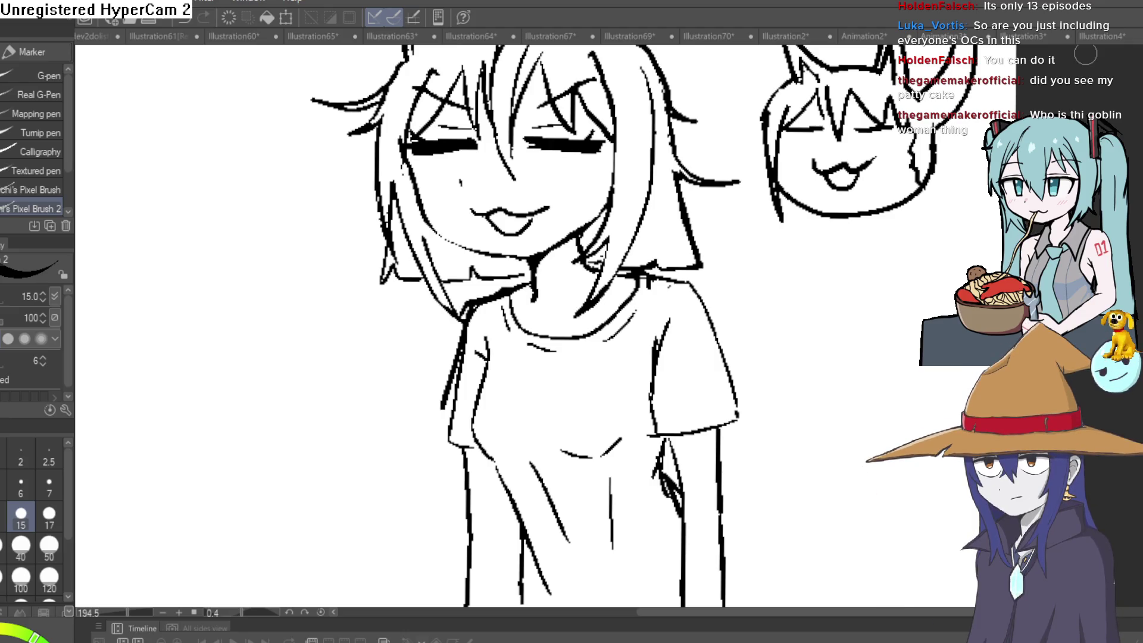
Sketch grey curves, zigzag hair and vertical strokes across the front of the girl's shirt
mouse_move(772, 387)
left_mouse_down()
mouse_move(783, 352)
mouse_move(752, 378)
left_mouse_up()
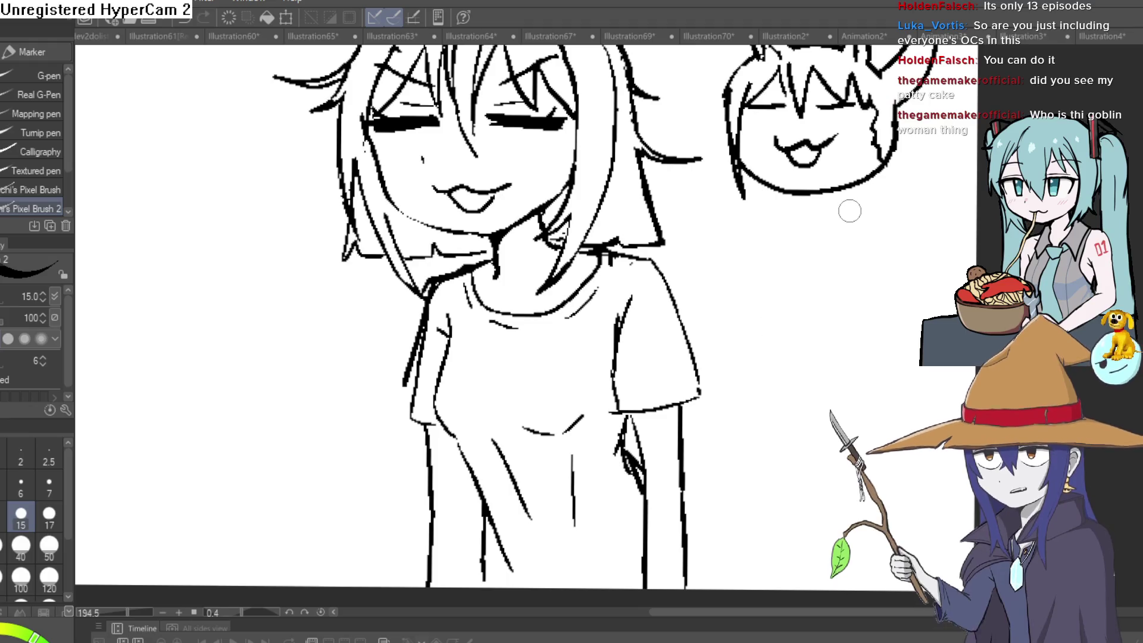
mouse_move(770, 339)
left_mouse_down()
mouse_move(848, 334)
mouse_move(806, 313)
left_mouse_up()
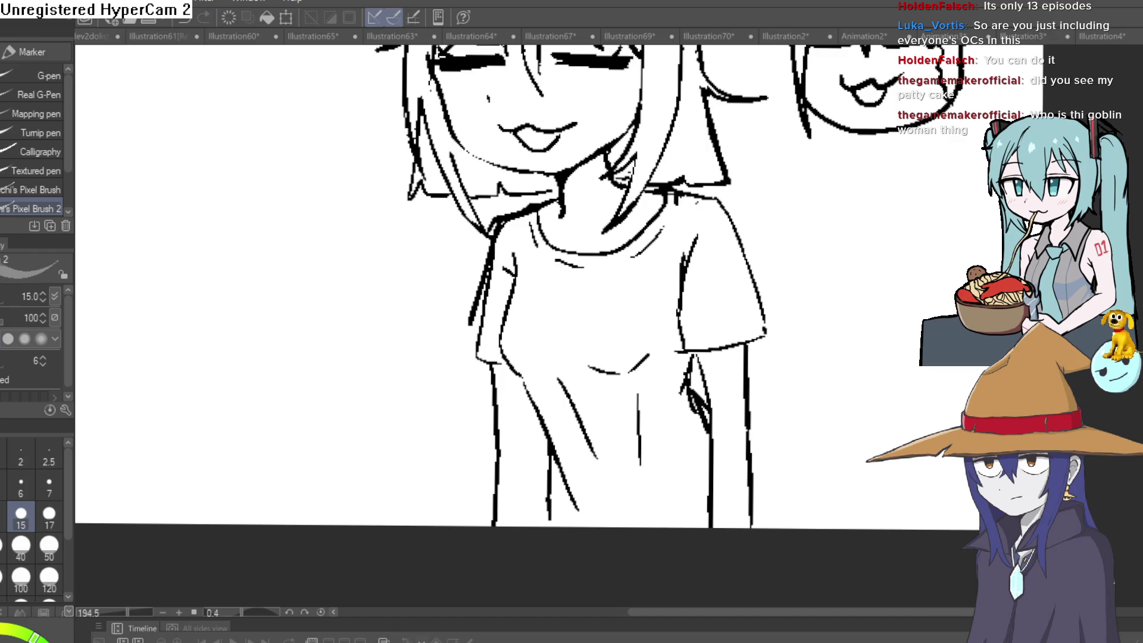
left_click_drag(649, 293, 617, 277)
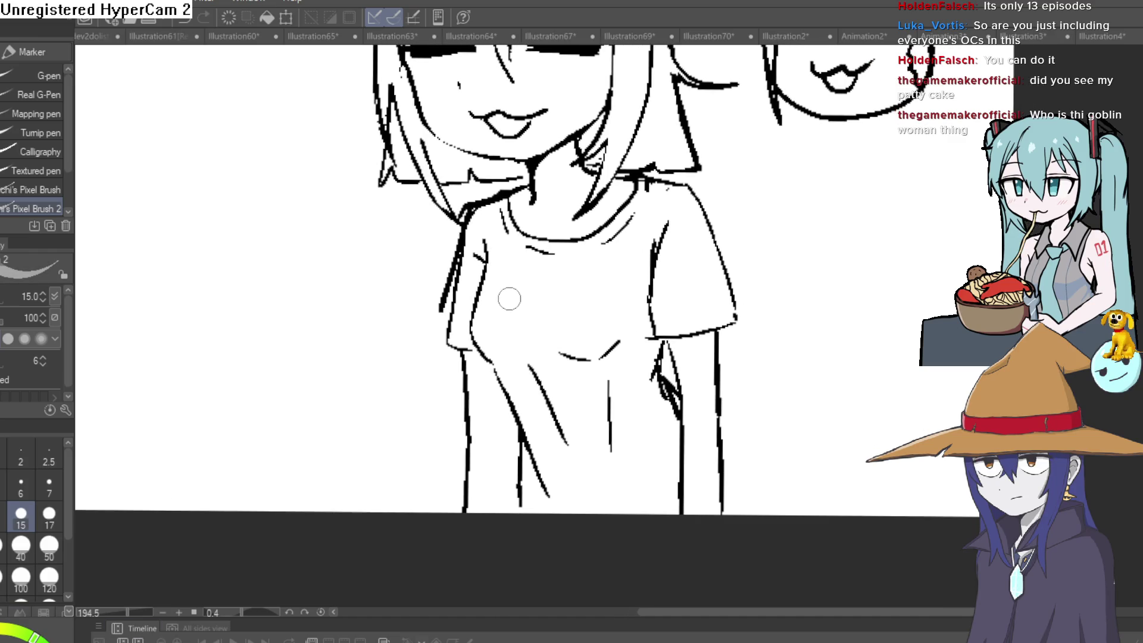
mouse_move(509, 298)
left_mouse_down()
mouse_move(510, 327)
mouse_move(563, 356)
mouse_move(598, 319)
mouse_move(546, 306)
mouse_move(556, 331)
left_mouse_up()
left_click(530, 296)
mouse_move(551, 278)
left_mouse_down()
mouse_move(600, 349)
mouse_move(612, 288)
mouse_move(655, 340)
mouse_move(659, 294)
mouse_move(651, 467)
mouse_move(684, 370)
mouse_move(682, 277)
mouse_move(681, 288)
left_mouse_up()
left_click_drag(681, 238, 676, 423)
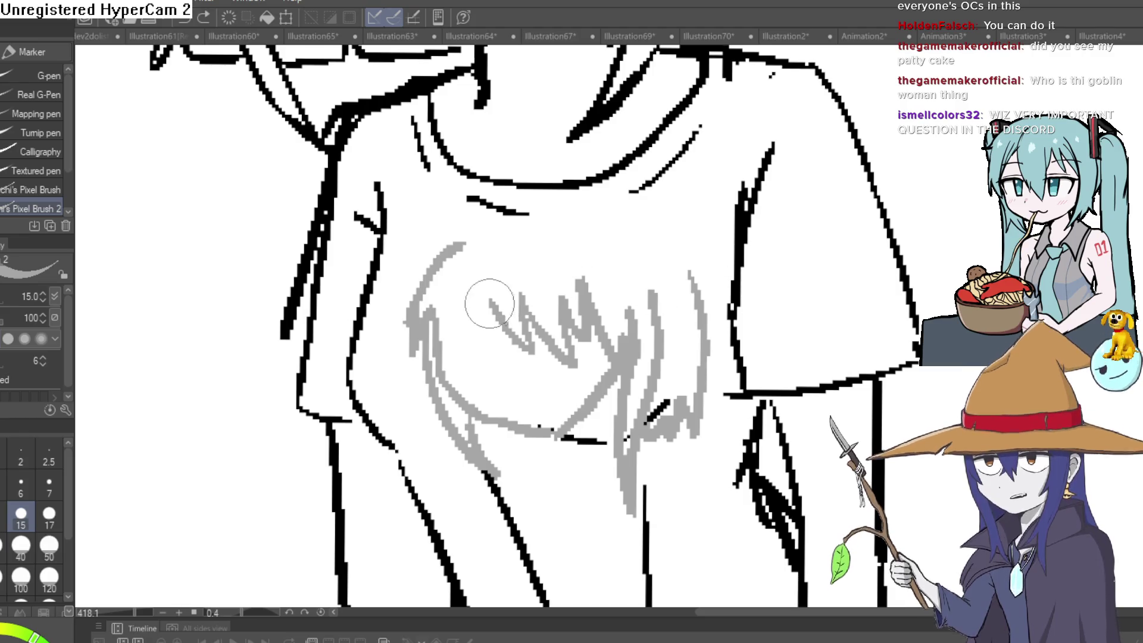
Add more zigzag hair and an arc over the shirt design's head, thicken the hair strokes, then zoom out
mouse_move(490, 304)
left_mouse_down()
mouse_move(492, 323)
mouse_move(497, 266)
left_mouse_up()
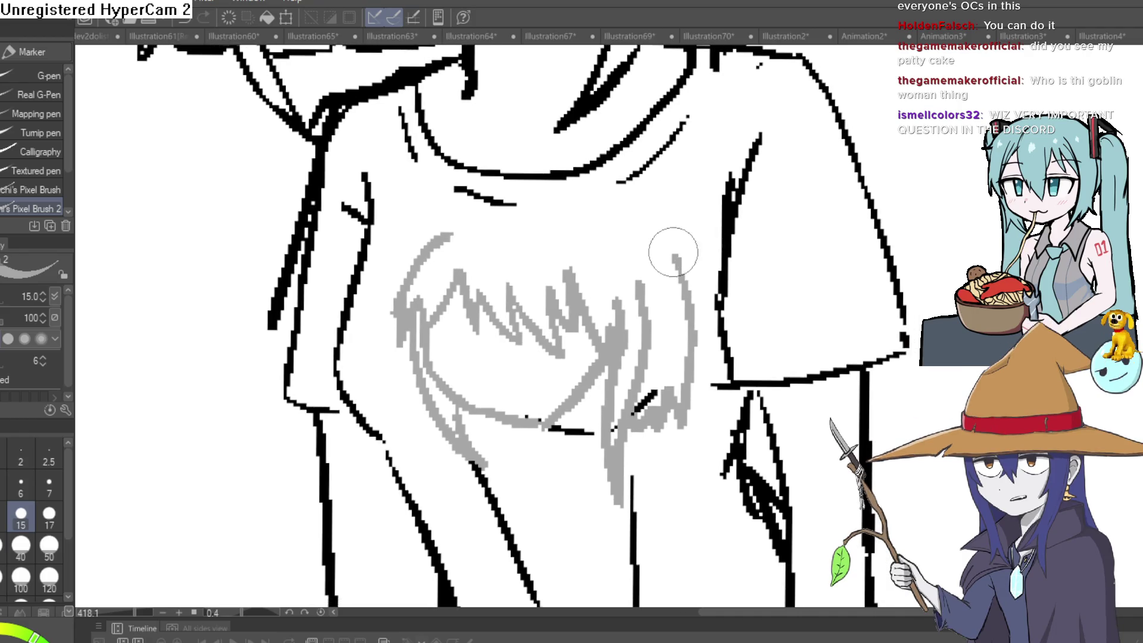
mouse_move(674, 253)
left_mouse_down()
mouse_move(633, 204)
mouse_move(470, 224)
mouse_move(444, 247)
left_mouse_up()
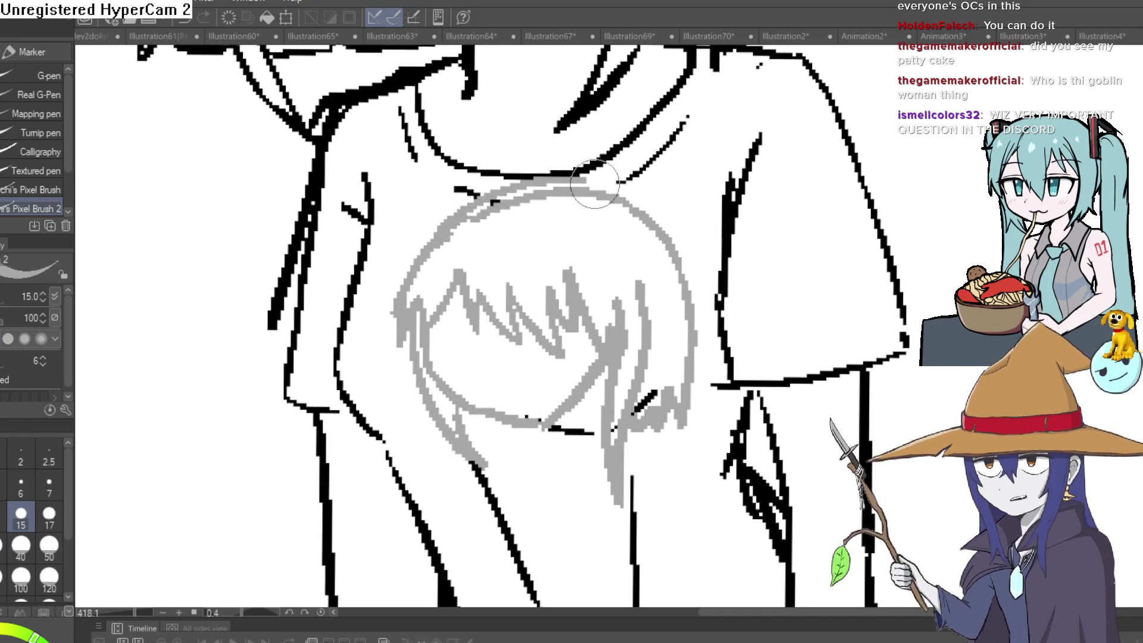
scroll(523, 359, "up", 3)
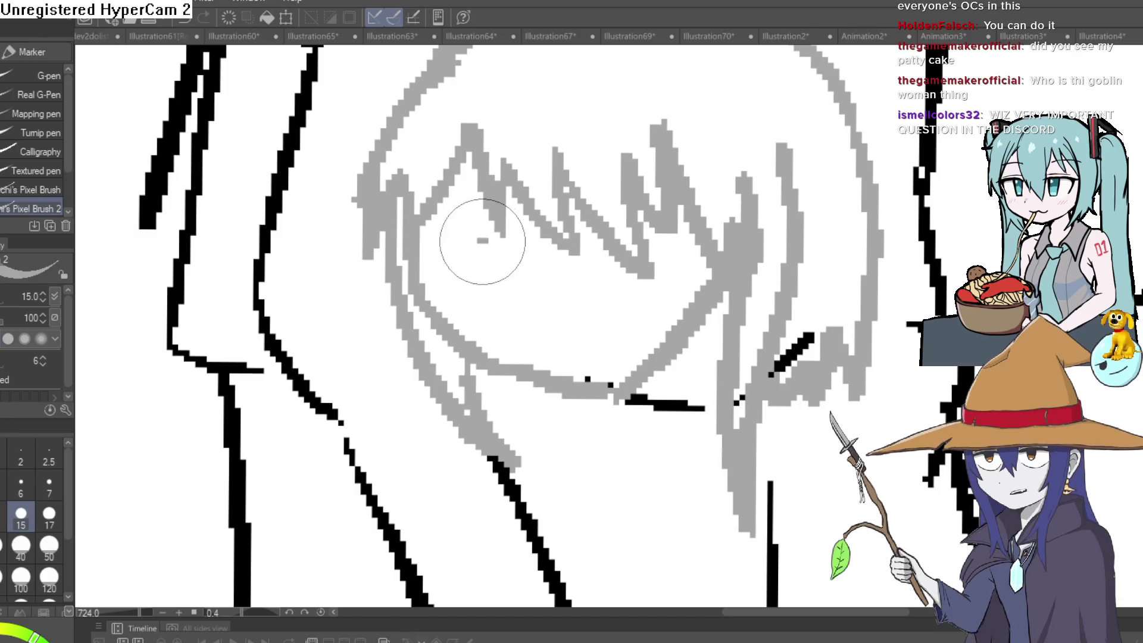
left_click_drag(482, 241, 528, 257)
mouse_move(714, 238)
left_mouse_down()
mouse_move(673, 262)
mouse_move(719, 247)
left_mouse_up()
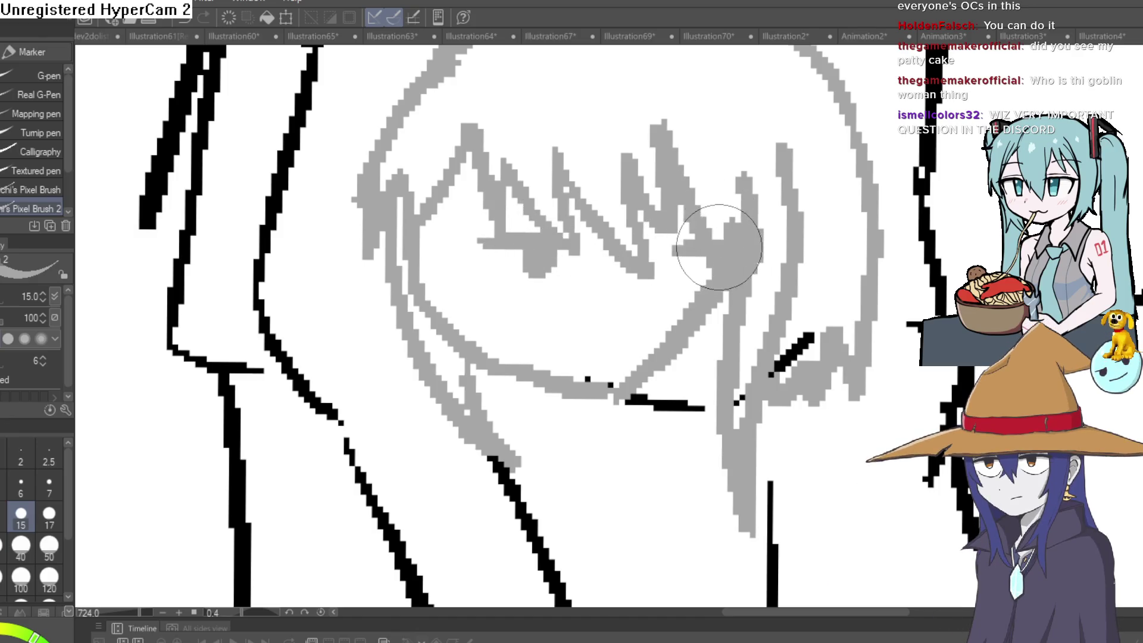
scroll(595, 268, "down", 6)
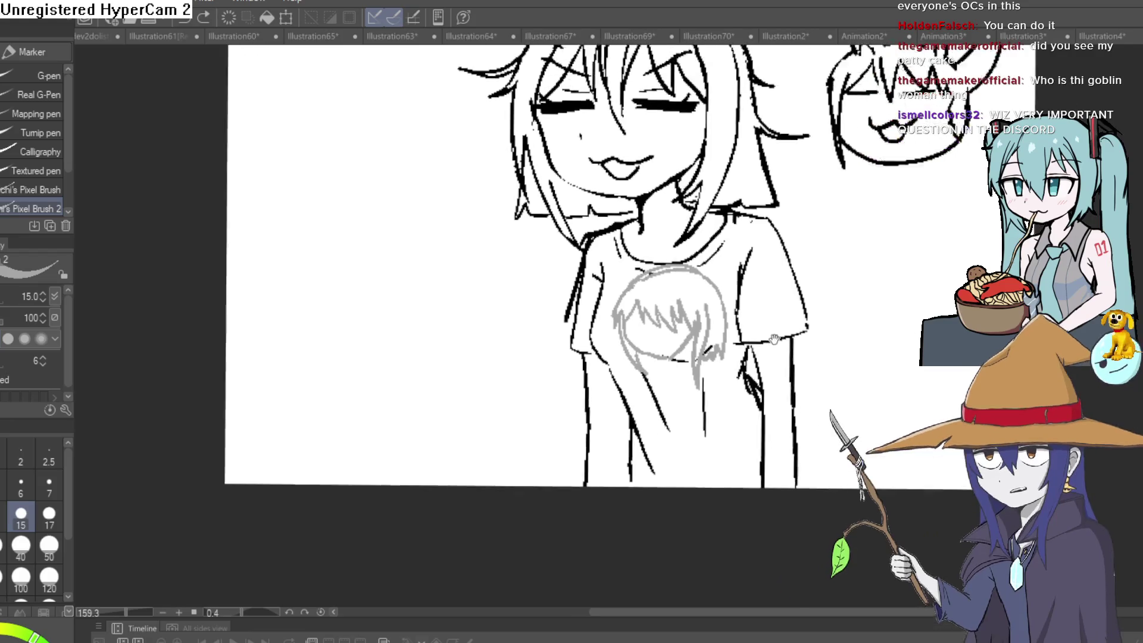
scroll(775, 338, "down", 3)
scroll(726, 367, "up", 1)
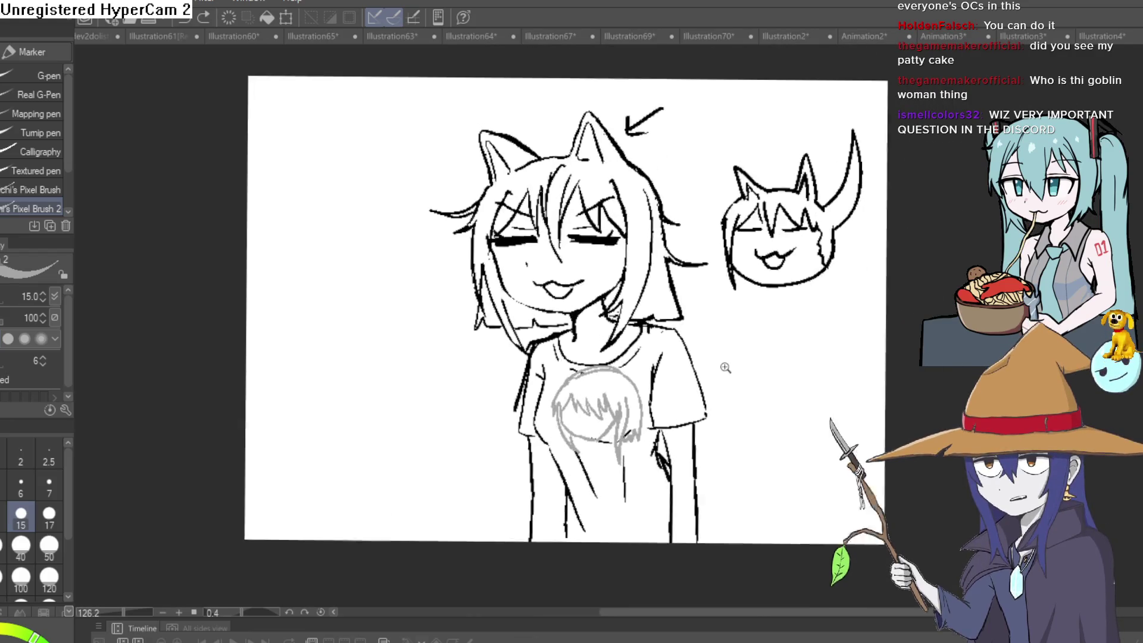
mouse_move(725, 367)
left_mouse_down()
mouse_move(735, 388)
mouse_move(740, 355)
mouse_move(736, 391)
left_mouse_up()
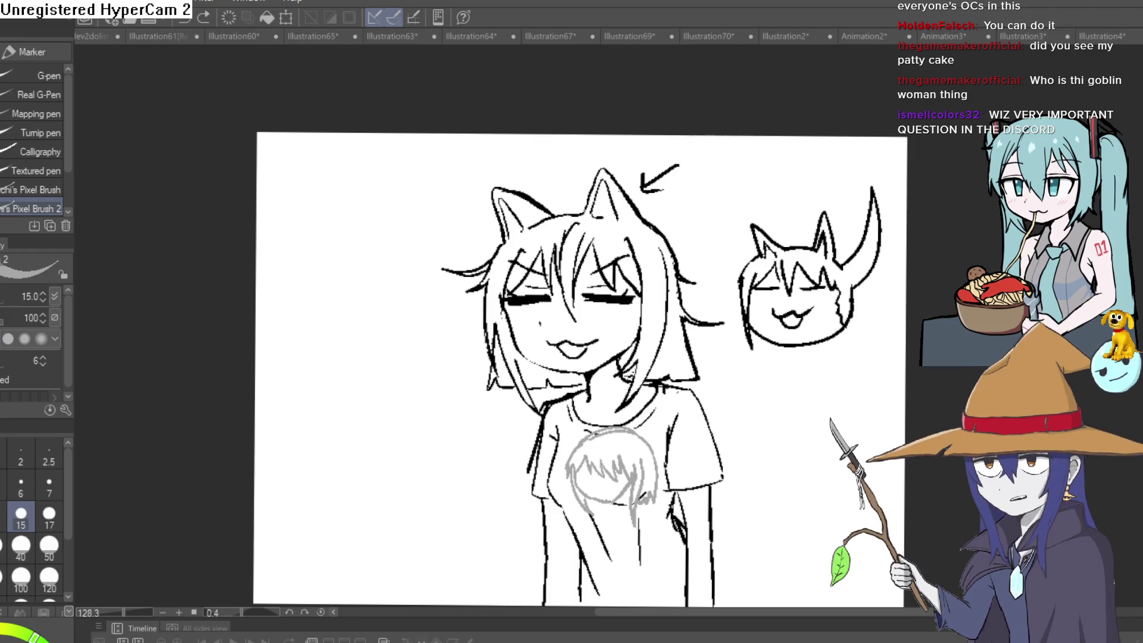
Erase the grey sketch hair strokes and stray marks near the left brow
key("e")
scroll(727, 327, "up", 4)
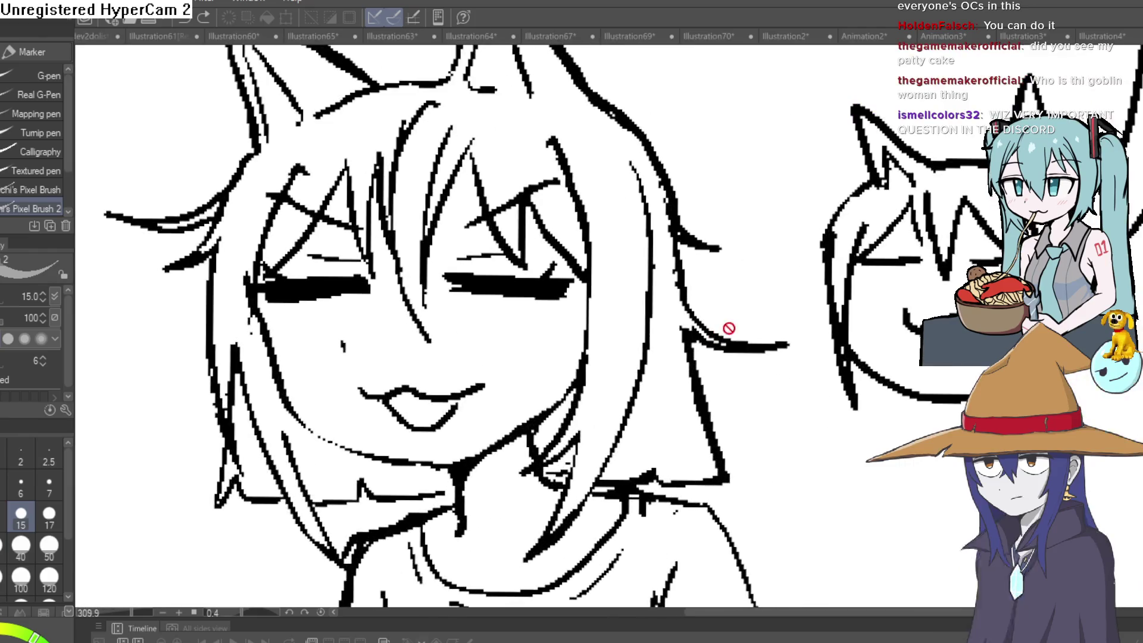
mouse_move(760, 350)
left_mouse_down()
mouse_move(722, 332)
mouse_move(687, 260)
mouse_move(756, 340)
mouse_move(733, 248)
left_mouse_up()
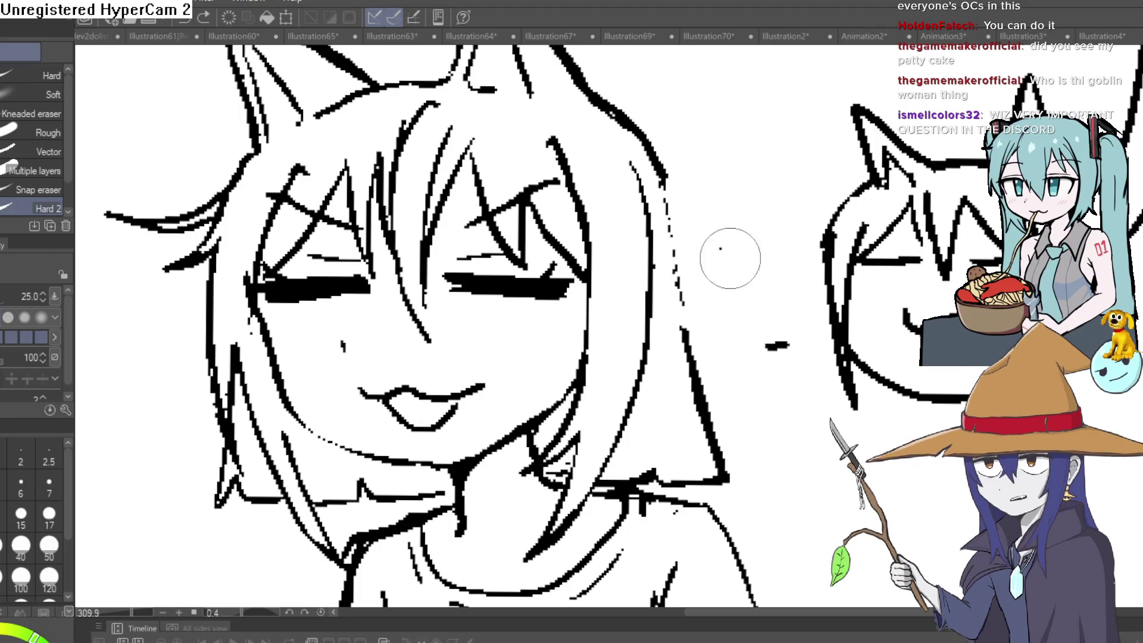
left_click_drag(315, 233, 506, 184)
mouse_move(411, 155)
left_mouse_down()
mouse_move(383, 184)
mouse_move(395, 183)
mouse_move(390, 220)
mouse_move(350, 237)
mouse_move(327, 178)
left_mouse_up()
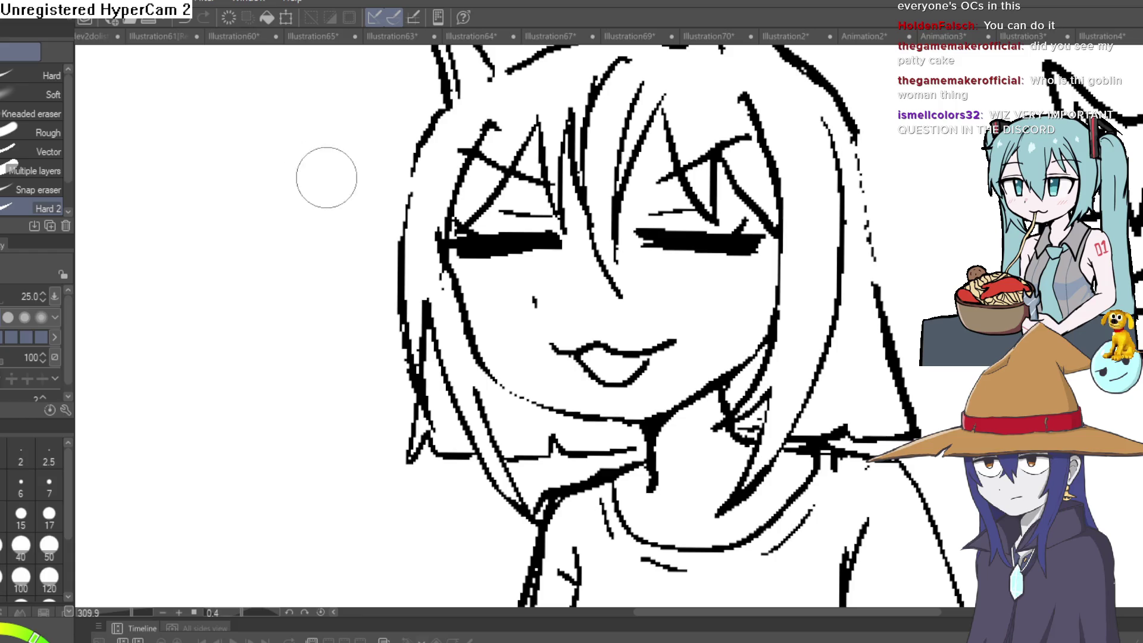
Thicken the left hair outline from top to bottom with the pixel brush
key("p")
scroll(362, 168, "up", 2)
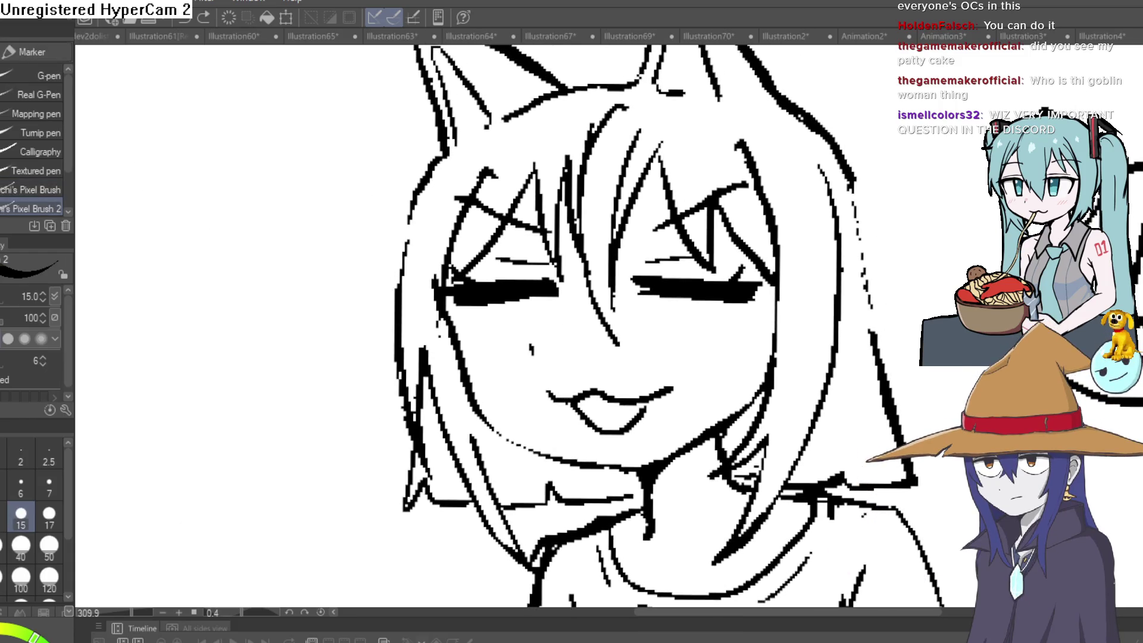
scroll(858, 286, "up", 3)
scroll(834, 268, "right", 3)
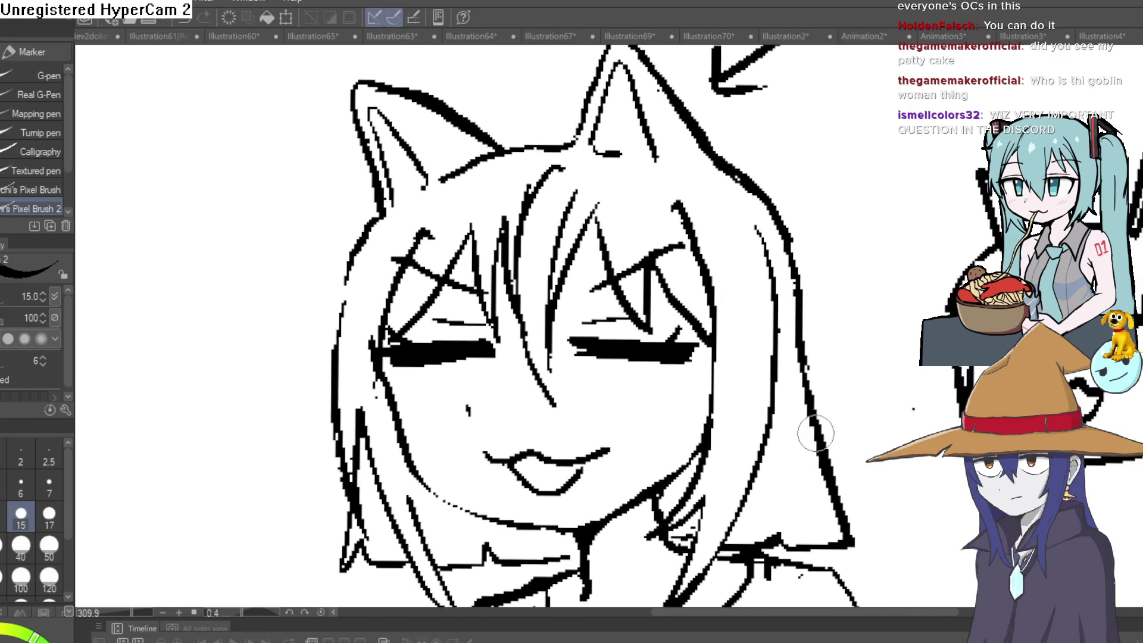
scroll(815, 434, "down", 5)
scroll(816, 433, "right", 2)
scroll(655, 297, "up", 3)
scroll(655, 298, "left", 5)
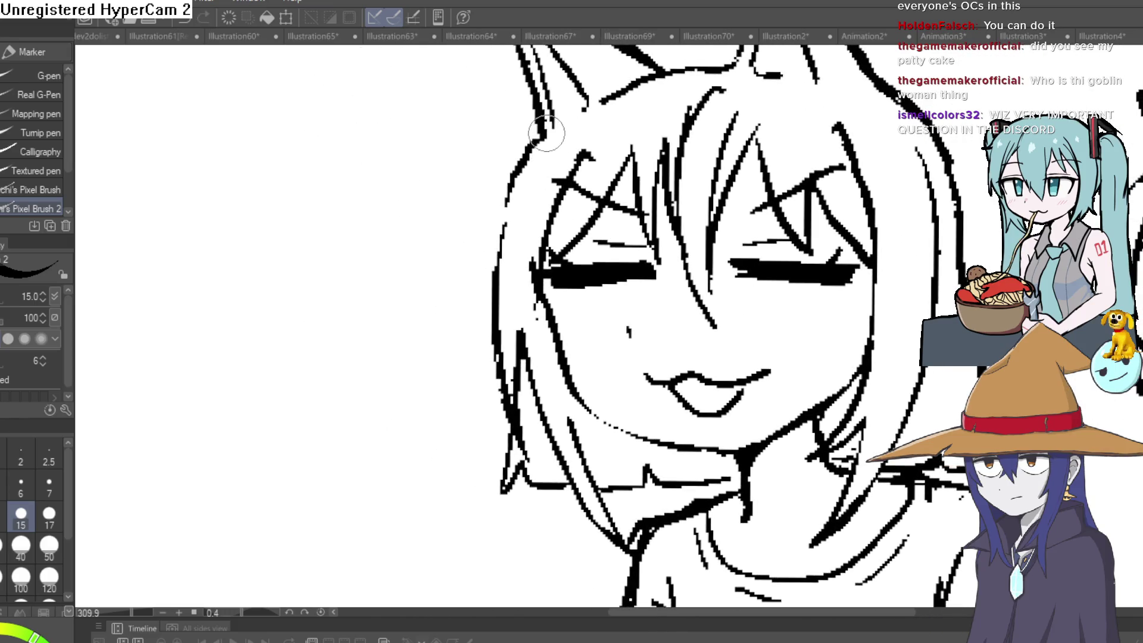
left_click_drag(547, 133, 493, 247)
mouse_move(541, 435)
left_mouse_down()
mouse_move(526, 491)
mouse_move(515, 382)
left_mouse_up()
left_click_drag(518, 420, 517, 199)
scroll(863, 133, "up", 3)
scroll(862, 133, "right", 2)
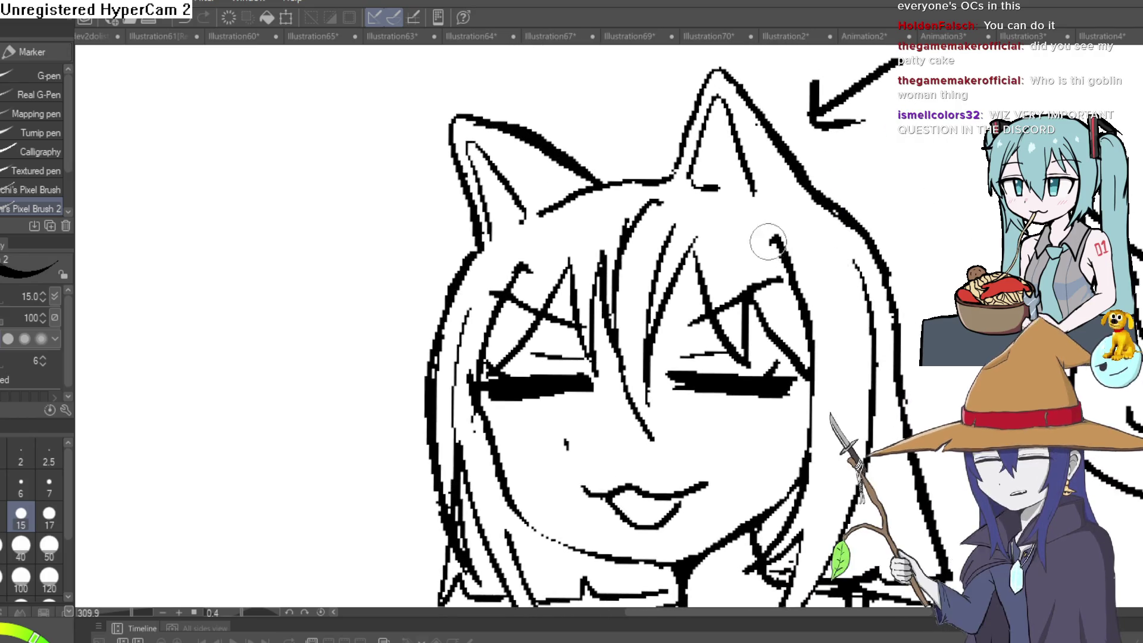
scroll(784, 229, "down", 5)
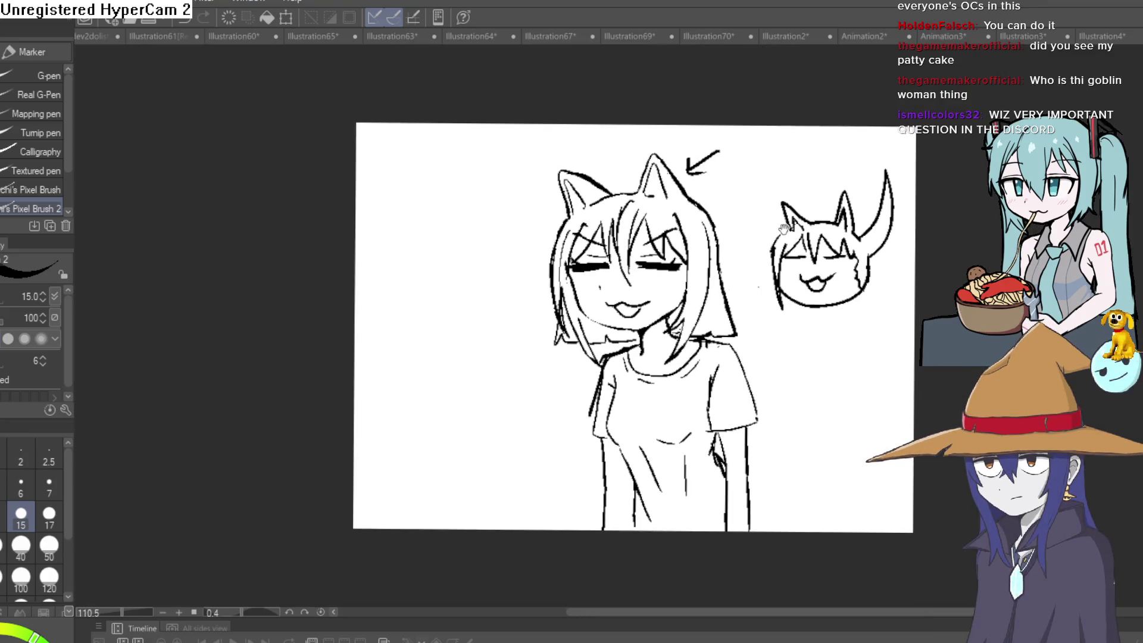
Erase the diagonal fold lines and the short vertical stroke on the shirt
left_click_drag(783, 229, 745, 217)
scroll(709, 358, "up", 3)
key("e")
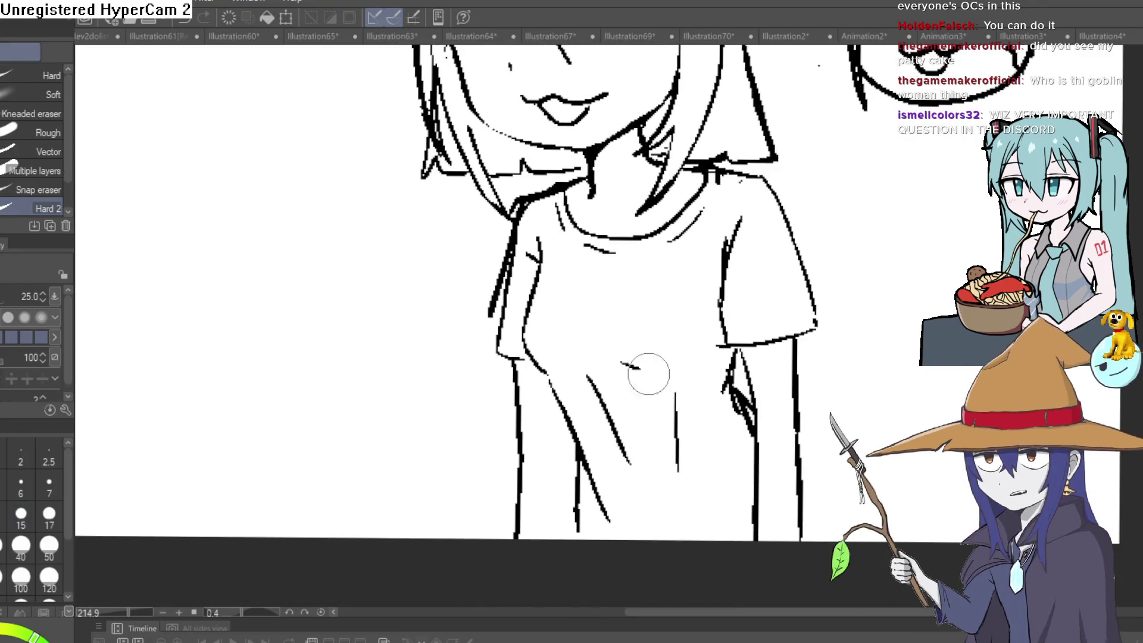
mouse_move(649, 374)
left_mouse_down()
mouse_move(623, 434)
mouse_move(605, 409)
mouse_move(567, 426)
mouse_move(608, 516)
left_mouse_up()
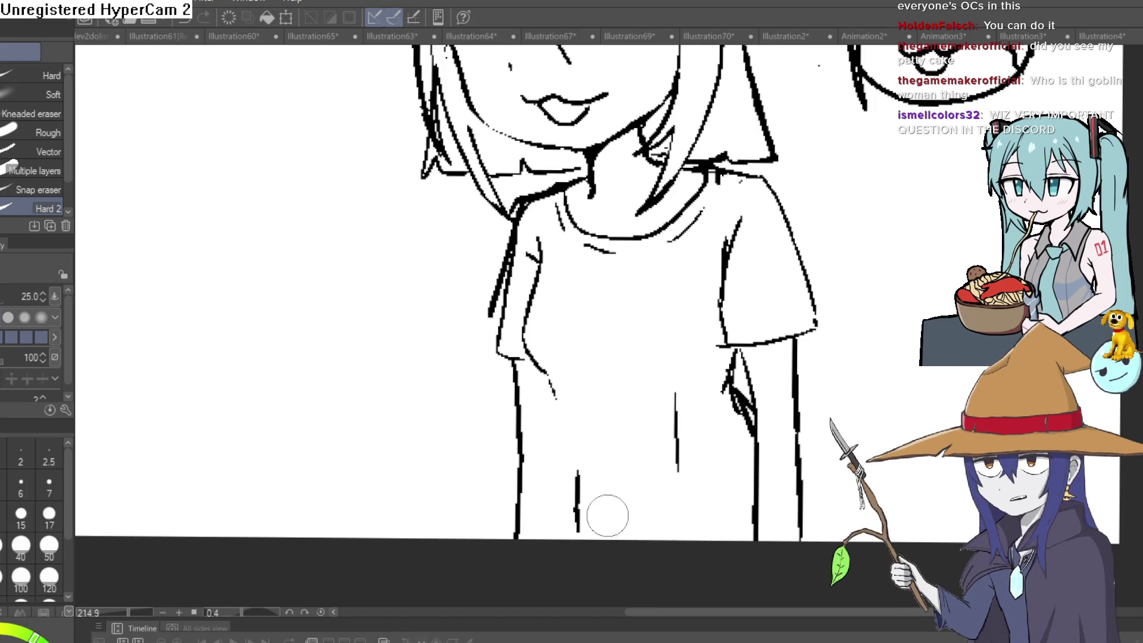
left_click_drag(676, 396, 668, 485)
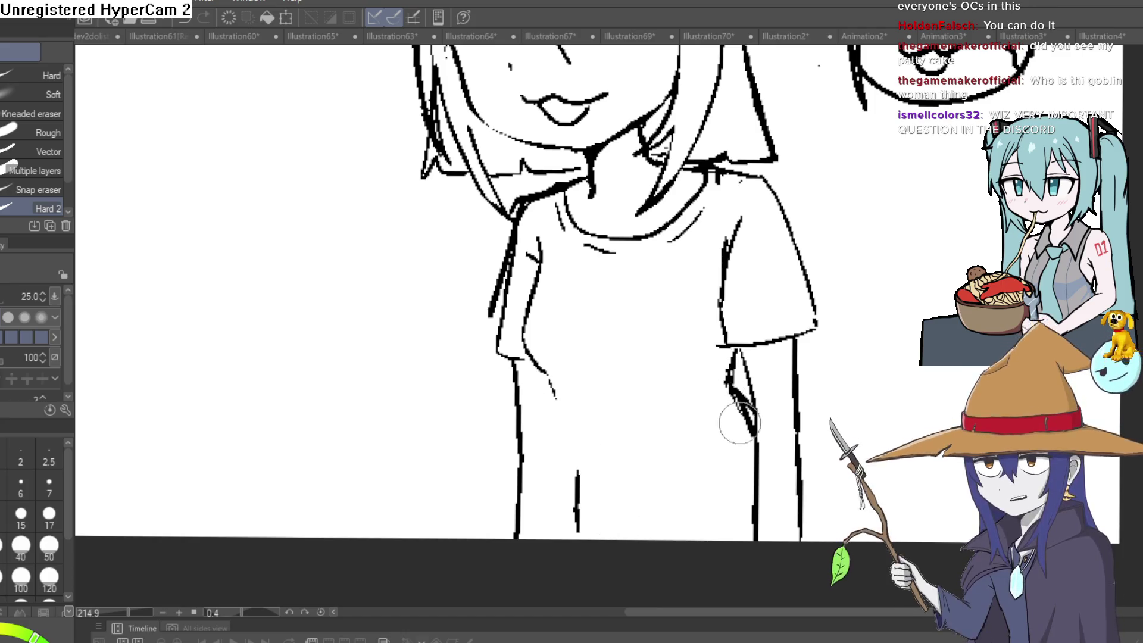
left_click_drag(888, 398, 849, 458)
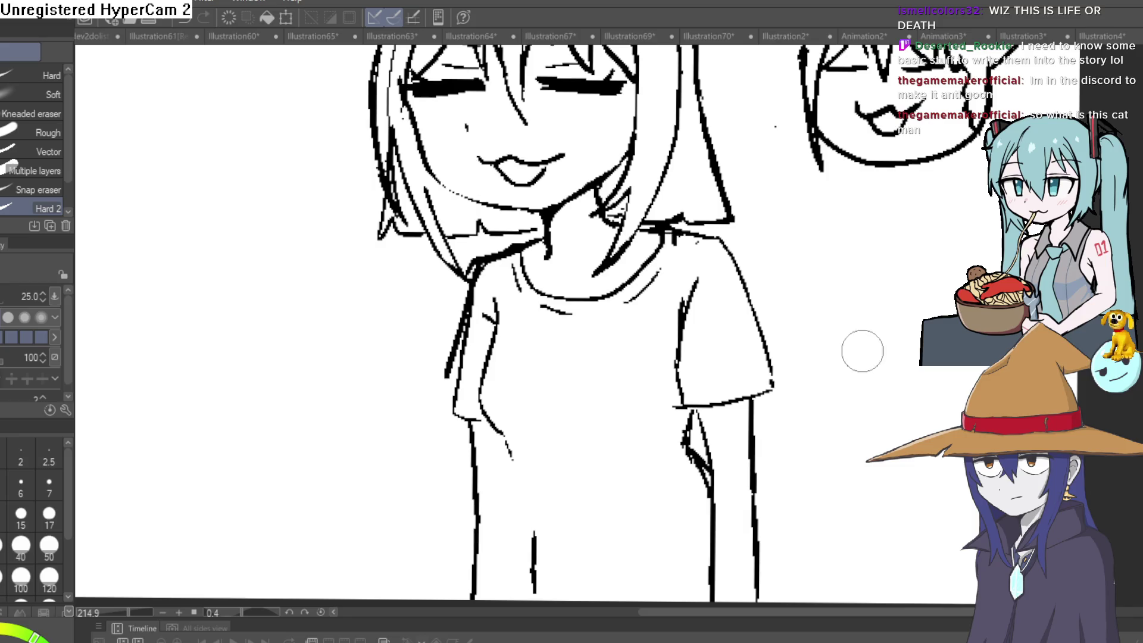
Return to the pen and frame the girl's ears and the arrow
scroll(862, 351, "down", 2)
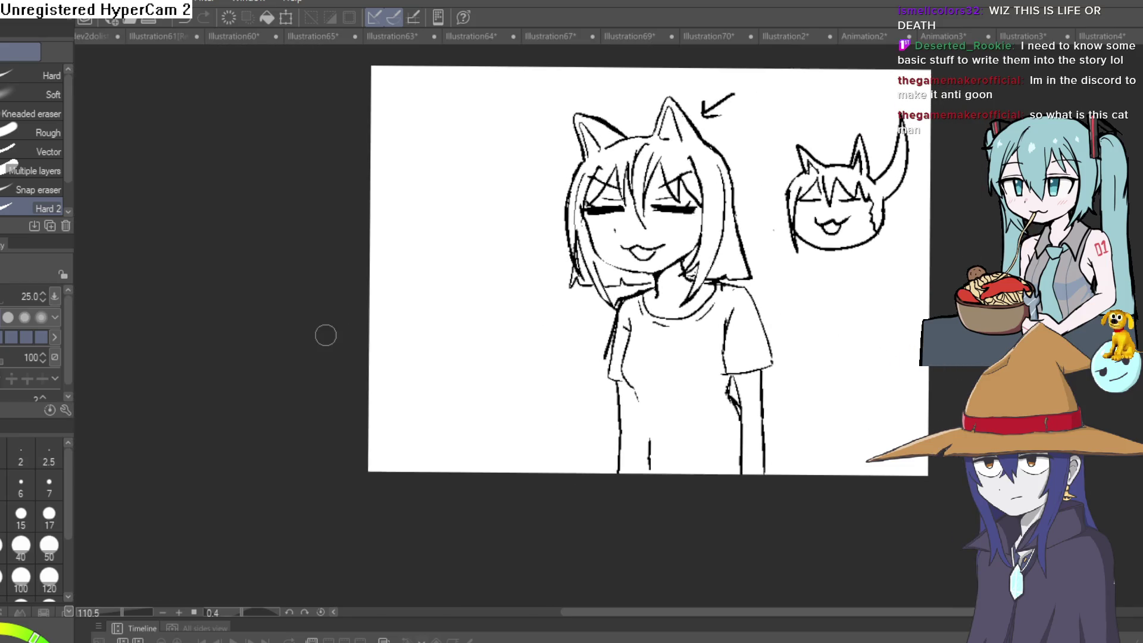
key("i")
key("p")
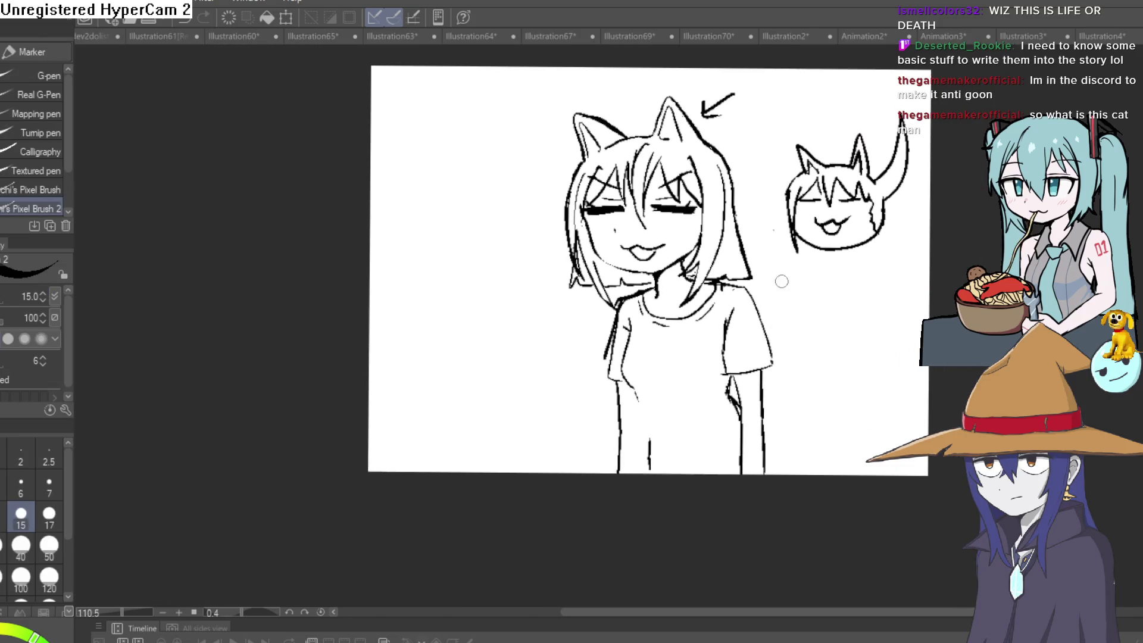
scroll(778, 280, "up", 5)
scroll(668, 409, "down", 4)
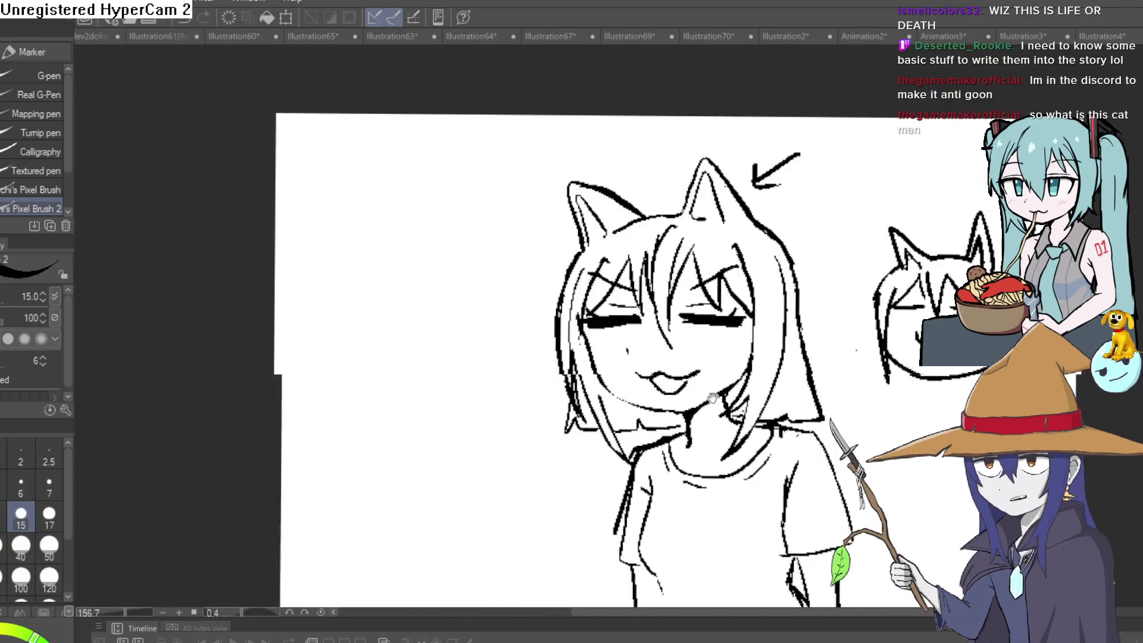
mouse_move(782, 273)
left_mouse_down()
mouse_move(779, 345)
mouse_move(778, 268)
left_mouse_up()
scroll(686, 392, "down", 2)
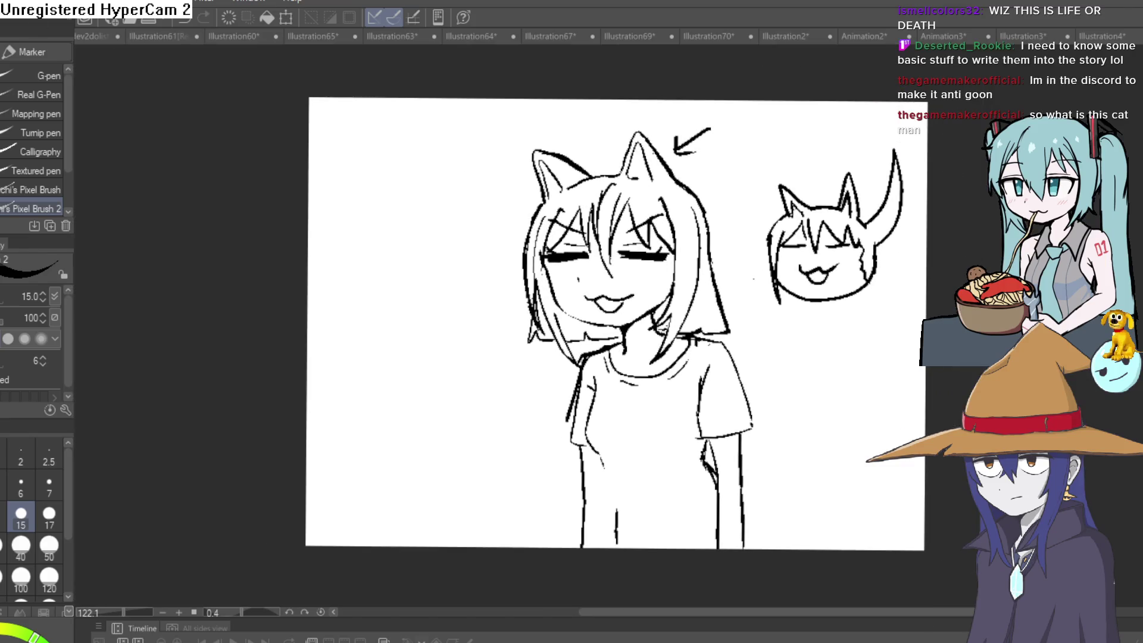
Stretch the white paper layer down past the canvas bottom with Ctrl+T
key("ctrl+t")
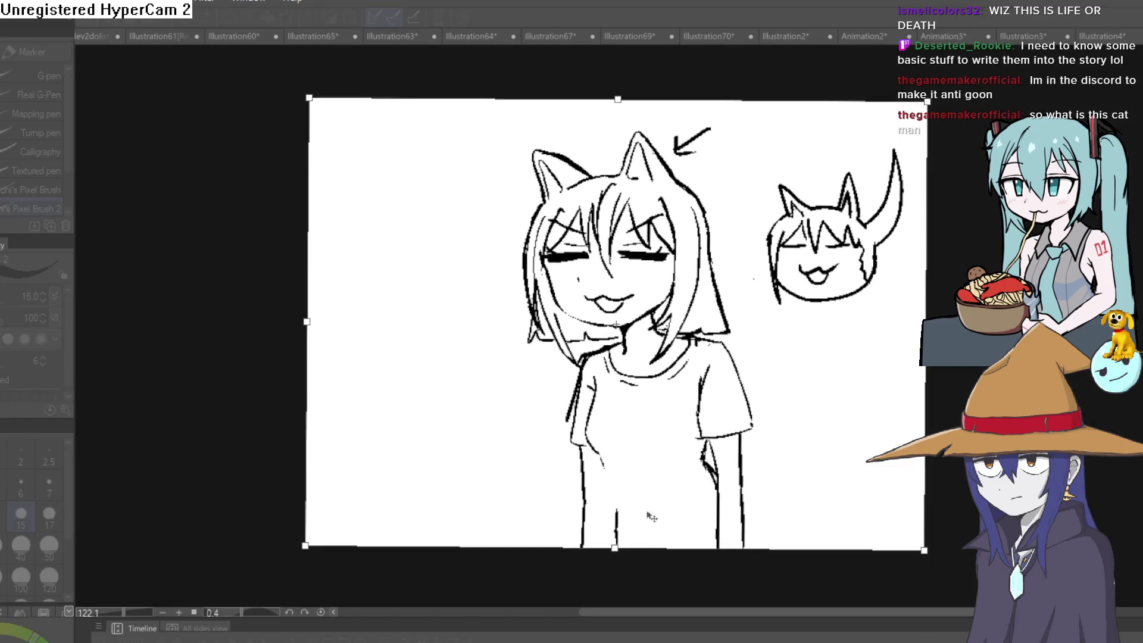
left_click_drag(615, 549, 625, 642)
key("Return")
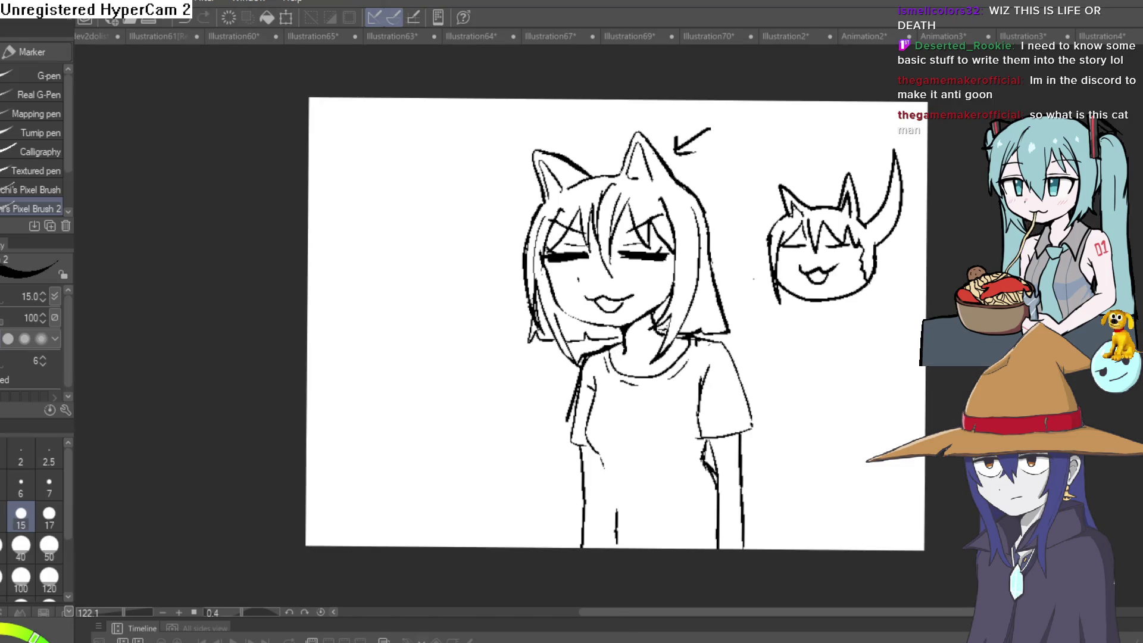
scroll(911, 423, "down", 3)
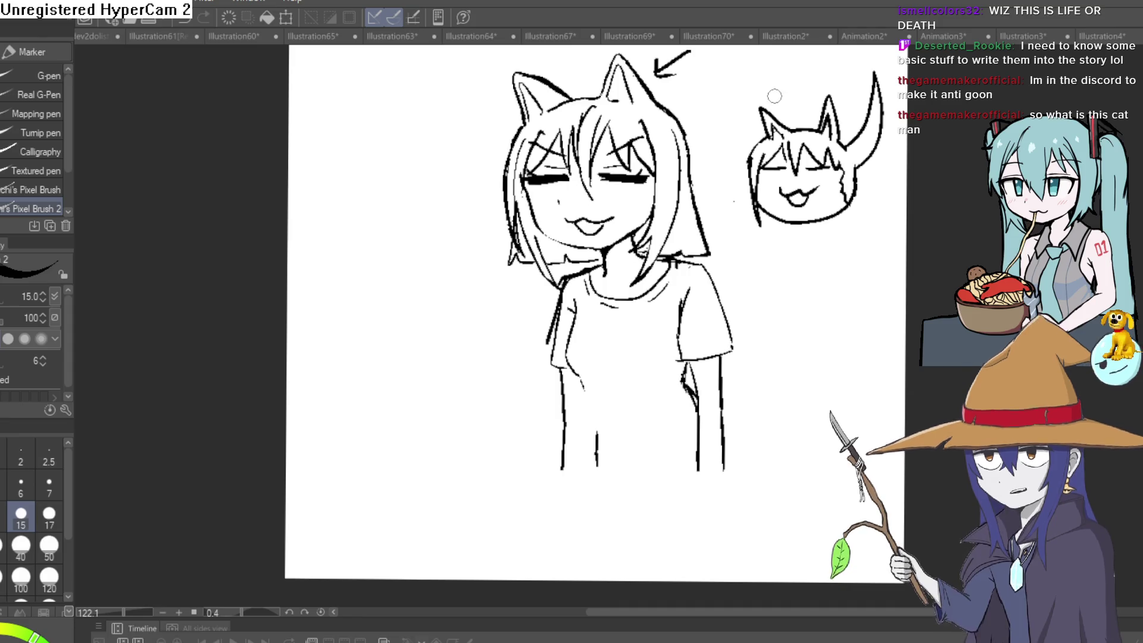
Erase the T-shirt's shoulder lines, both sleeve outlines and the collar stroke
left_click_drag(773, 301, 767, 251)
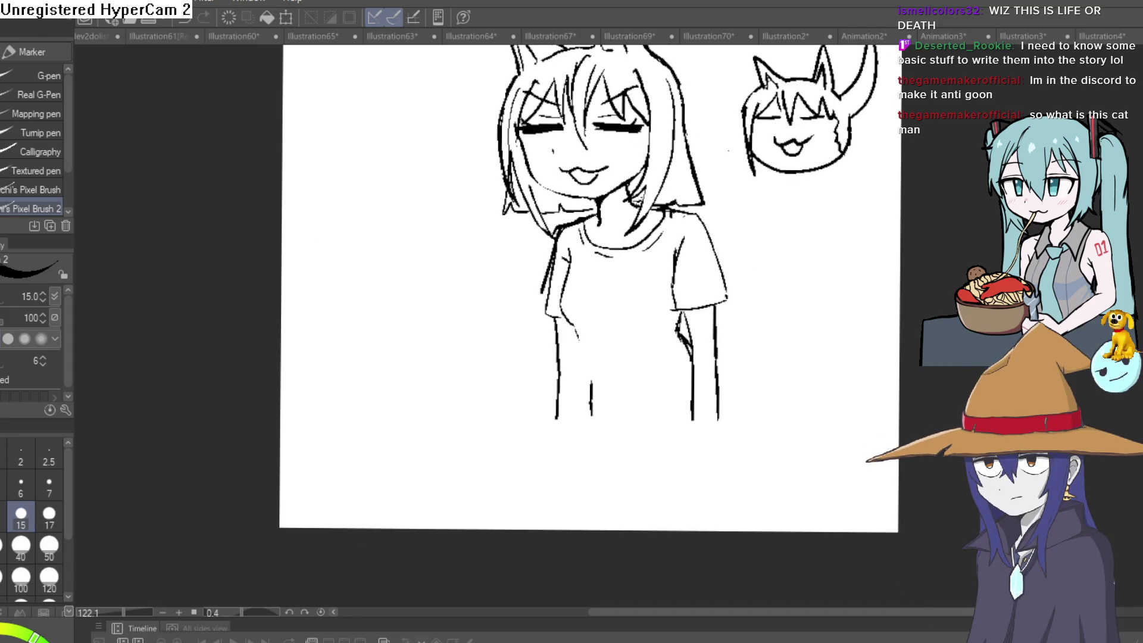
left_click(636, 373)
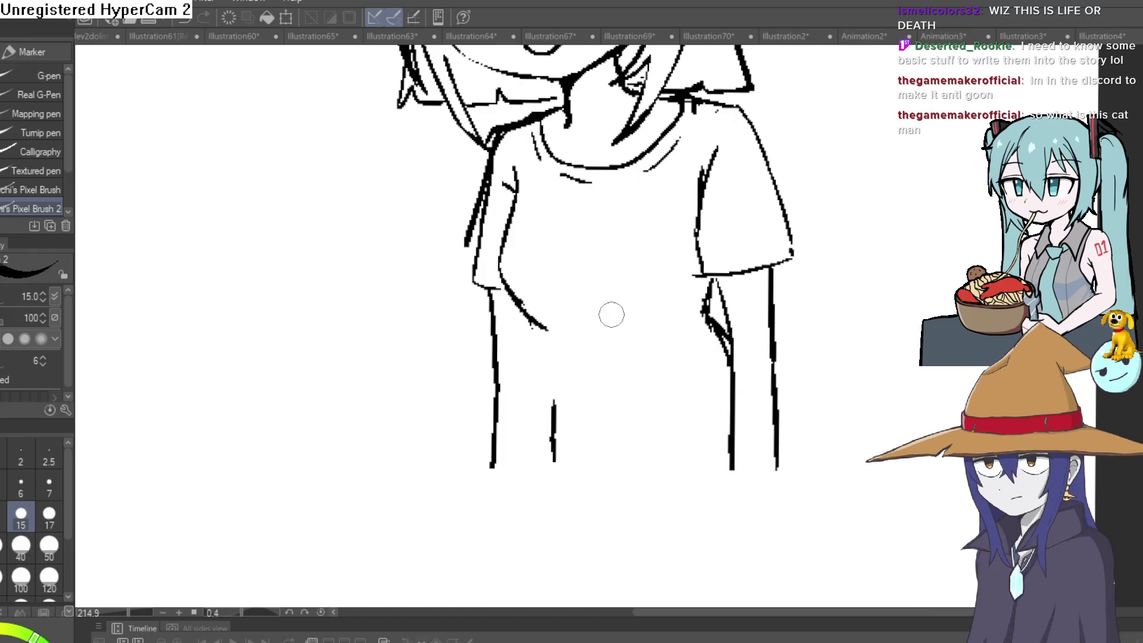
scroll(615, 309, "up", 2)
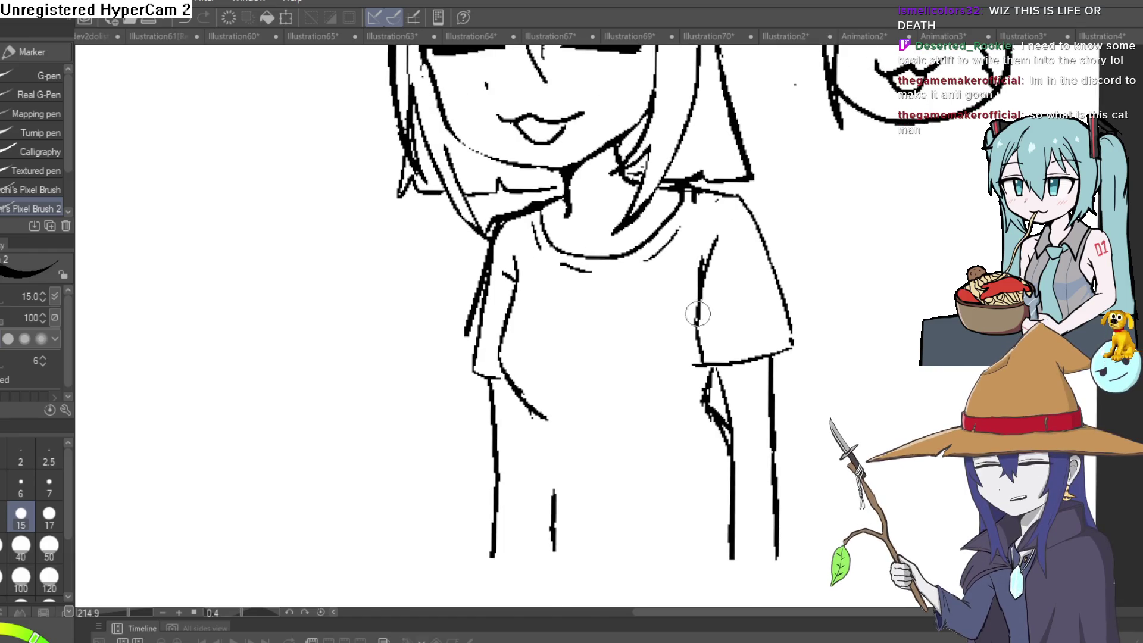
key("e")
left_click_drag(702, 202, 720, 237)
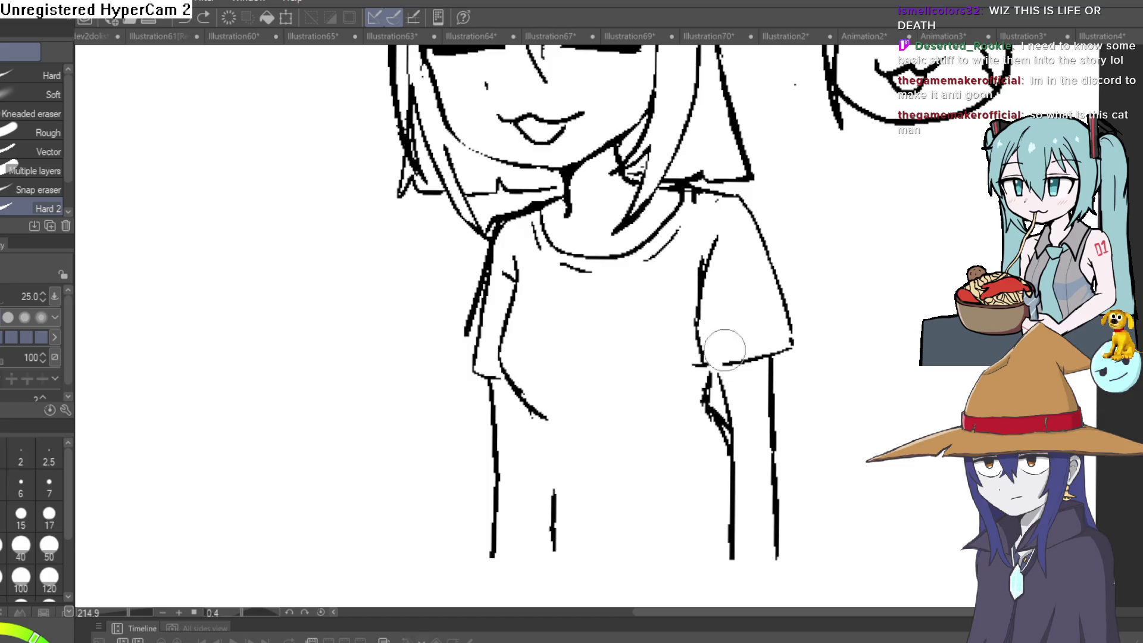
mouse_move(725, 350)
left_mouse_down()
mouse_move(781, 349)
mouse_move(761, 245)
mouse_move(722, 275)
mouse_move(696, 366)
left_mouse_up()
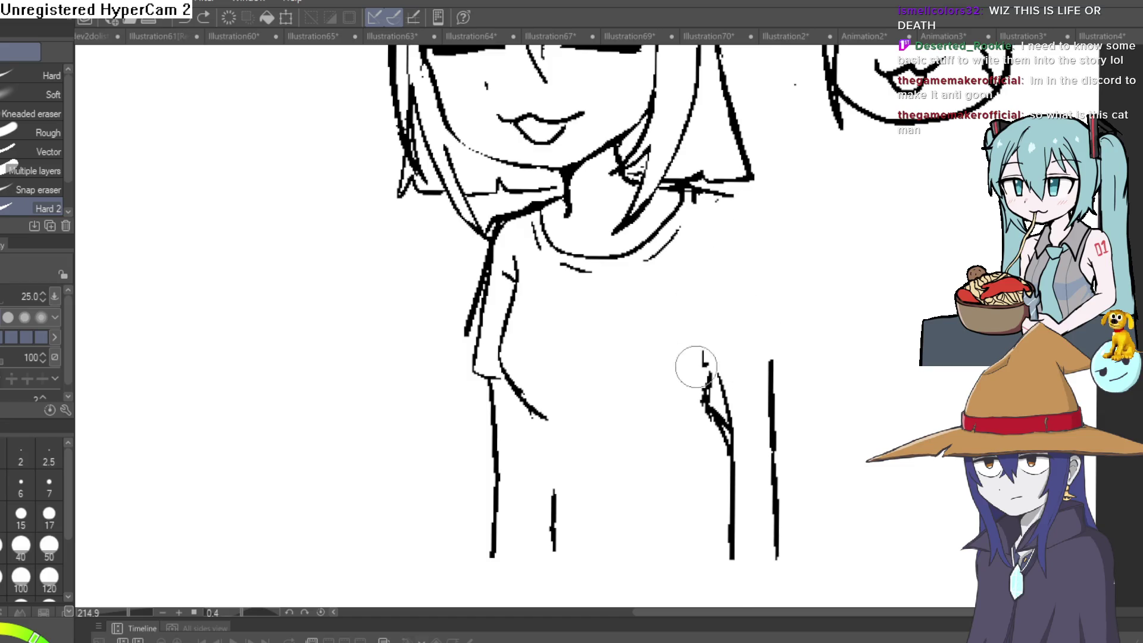
left_click_drag(494, 294, 477, 364)
mouse_move(477, 312)
left_mouse_down()
mouse_move(483, 250)
mouse_move(511, 206)
mouse_move(509, 249)
mouse_move(476, 304)
mouse_move(503, 215)
mouse_move(528, 216)
left_mouse_up()
scroll(613, 357, "up", 3)
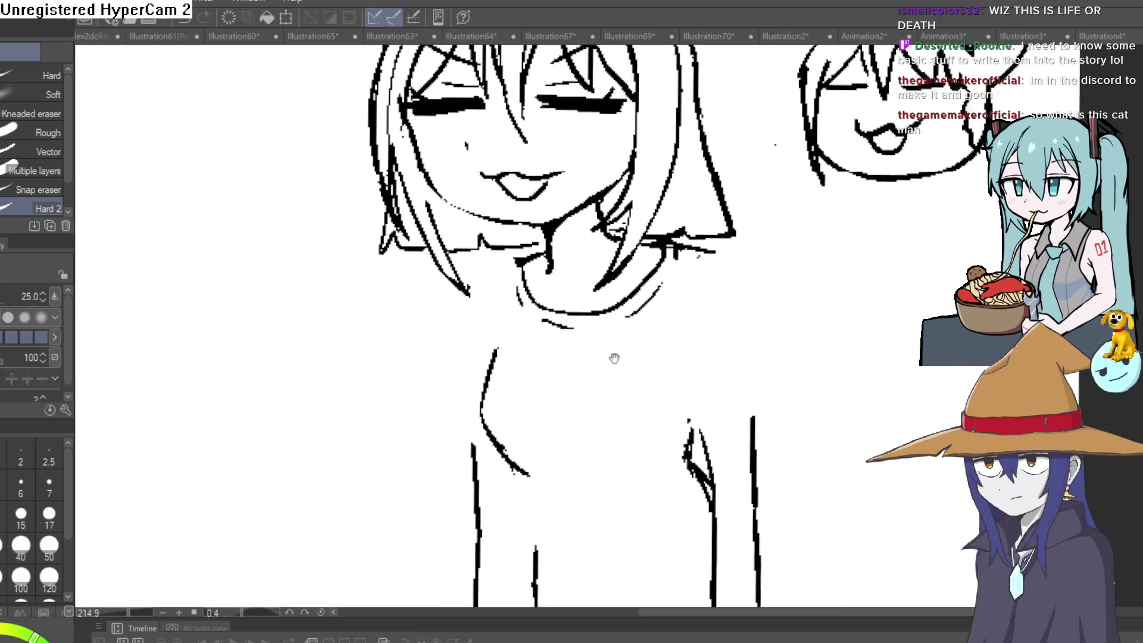
Ink the left side of the neck and clean up the chin, neck and right shoulder strokes
key("p")
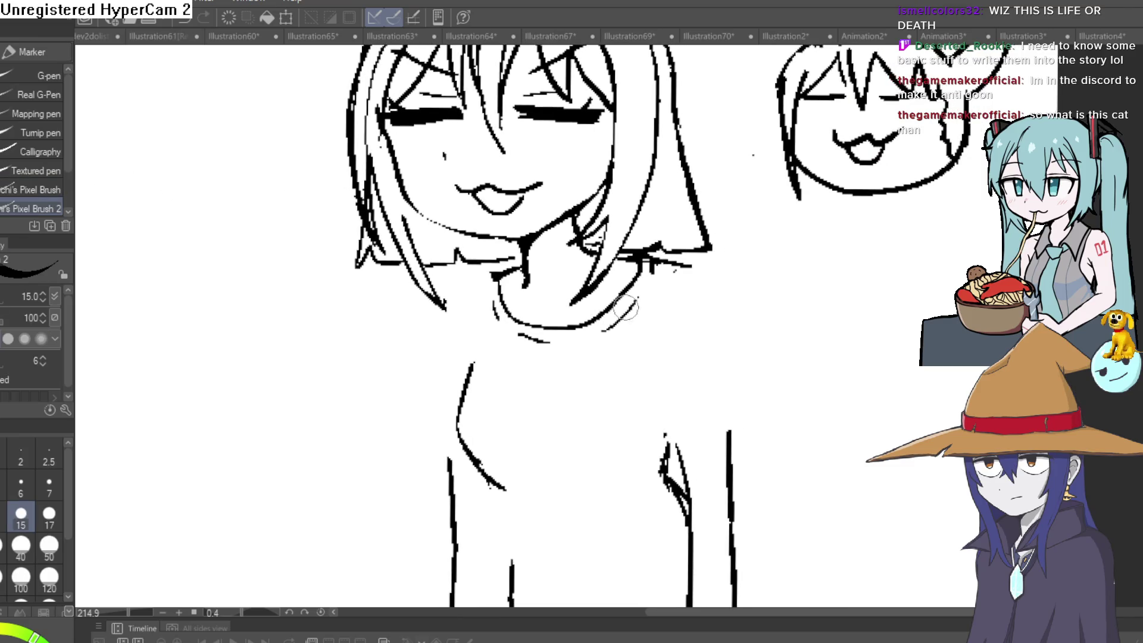
left_click_drag(475, 366, 500, 284)
left_click_drag(690, 429, 682, 361)
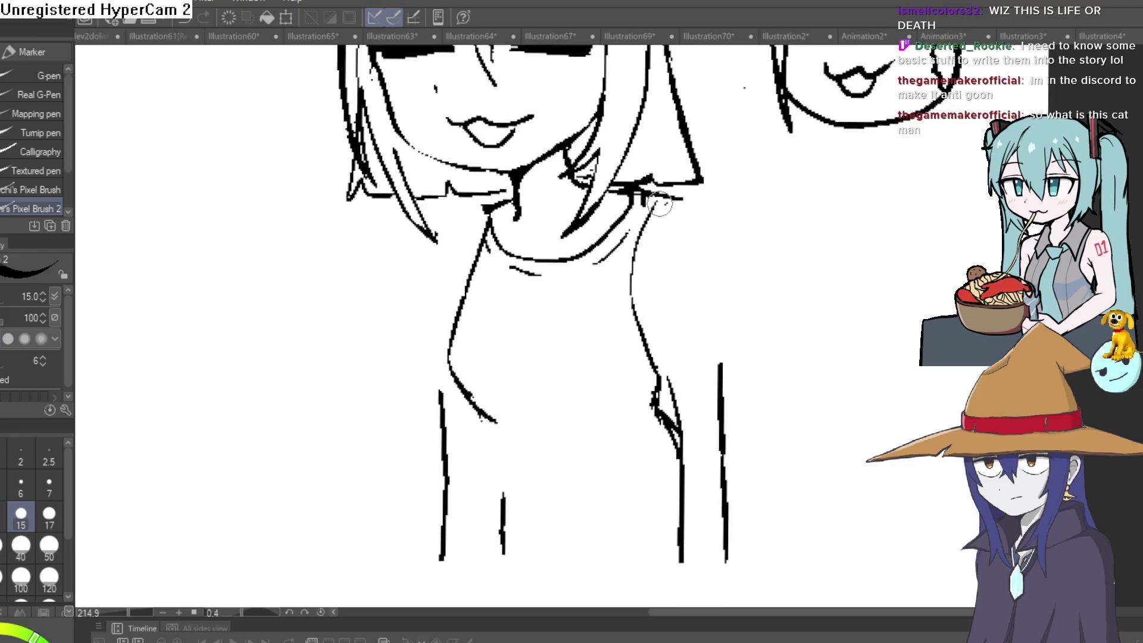
key("e")
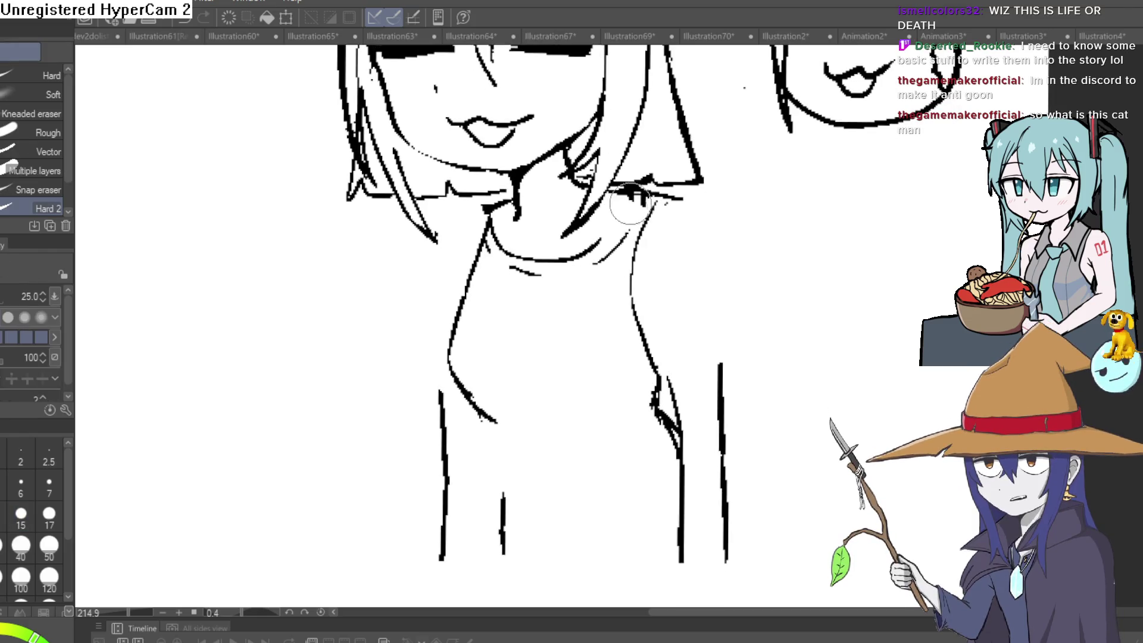
left_click_drag(620, 220, 652, 200)
mouse_move(613, 244)
left_mouse_down()
mouse_move(589, 265)
mouse_move(494, 243)
mouse_move(521, 257)
left_mouse_up()
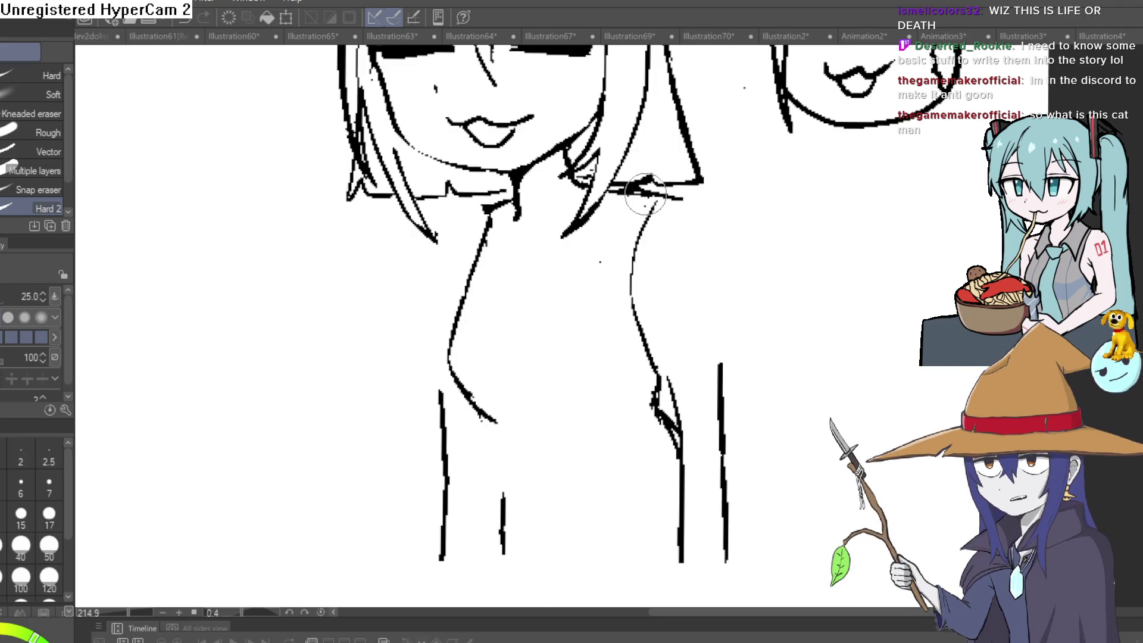
mouse_move(629, 191)
left_mouse_down()
mouse_move(645, 199)
mouse_move(637, 230)
mouse_move(612, 245)
left_mouse_up()
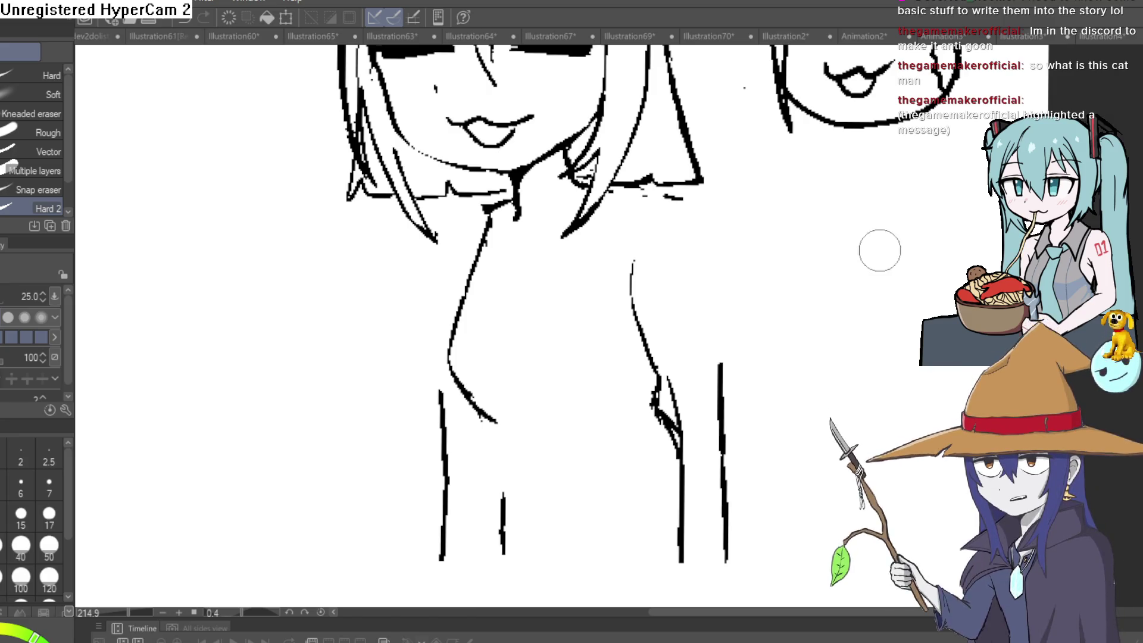
Draw a horizontal top edge across the girl's chest
scroll(806, 224, "down", 3)
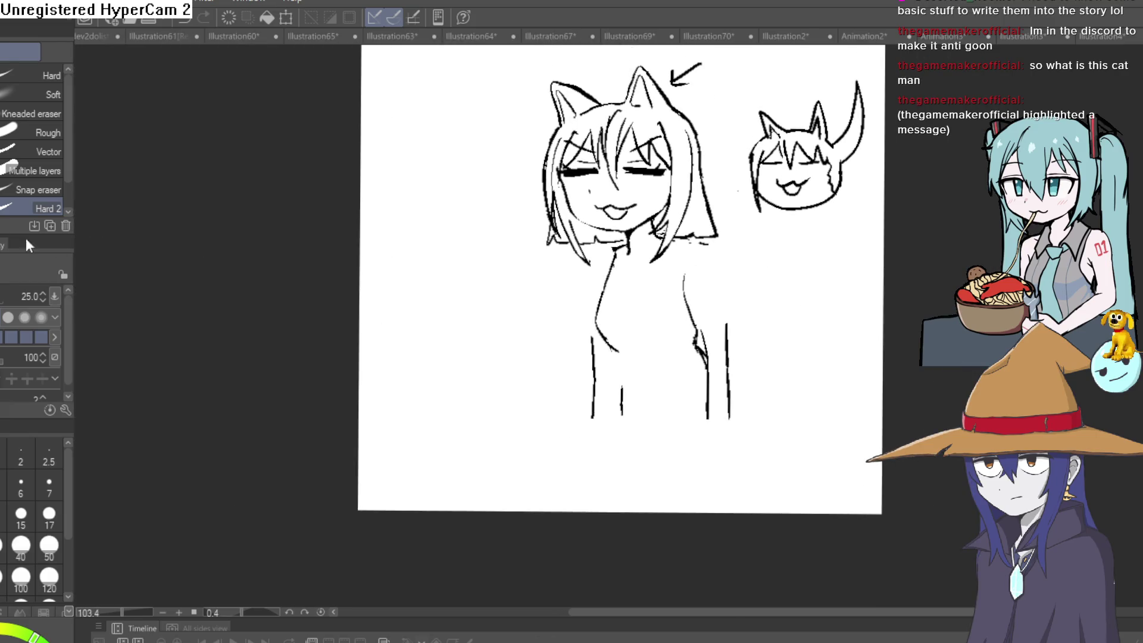
key("p")
scroll(608, 278, "up", 4)
left_click_drag(570, 305, 826, 311)
Erase and redraw the right torso outline, and thicken the right shoulder line
key("e")
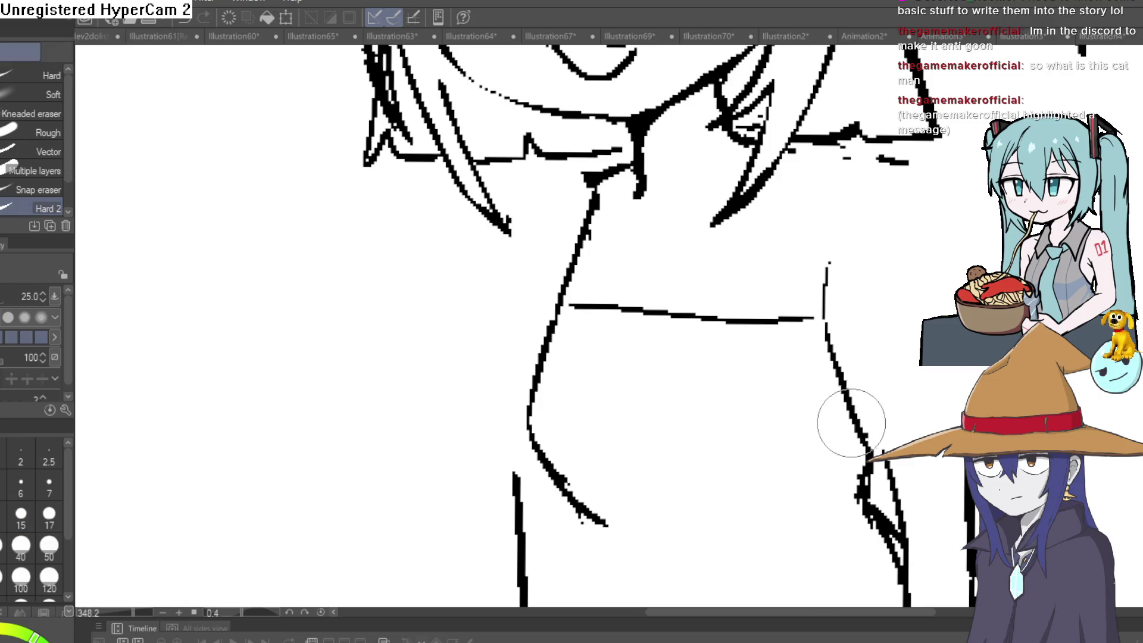
left_click_drag(849, 417, 829, 276)
key("p")
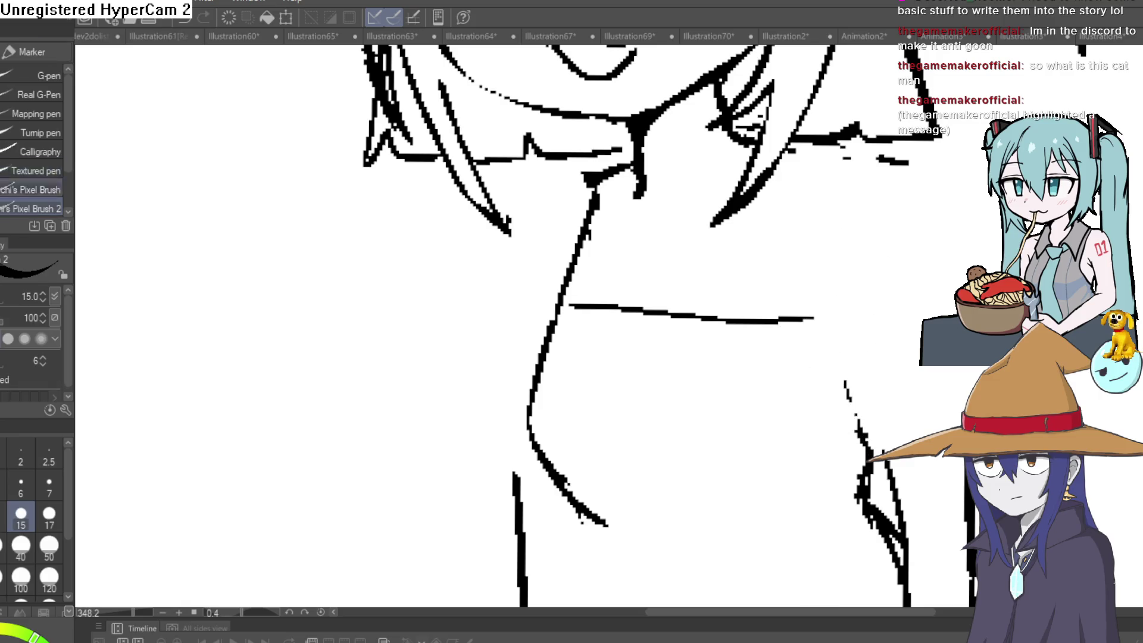
scroll(909, 258, "down", 3)
scroll(729, 261, "up", 1)
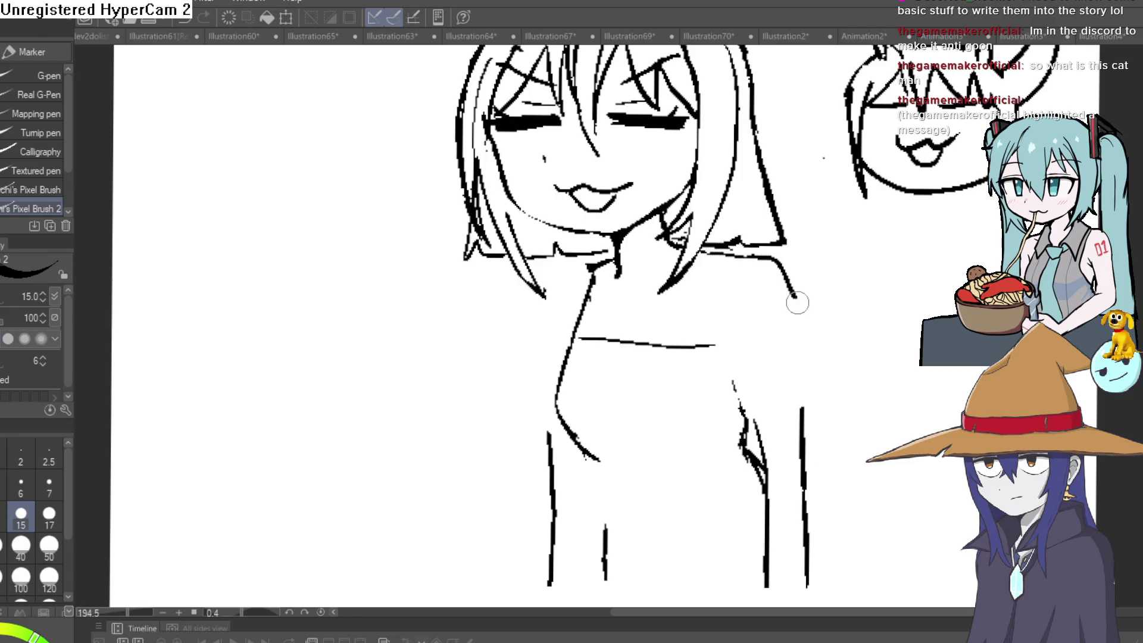
left_click_drag(797, 303, 802, 413)
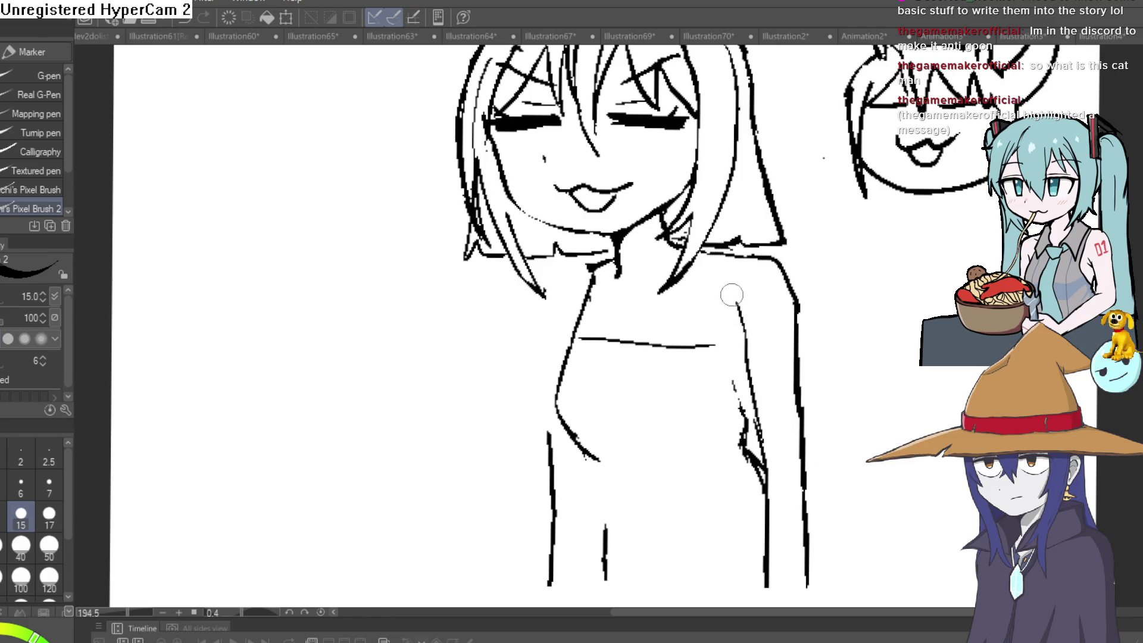
left_click_drag(769, 268, 703, 253)
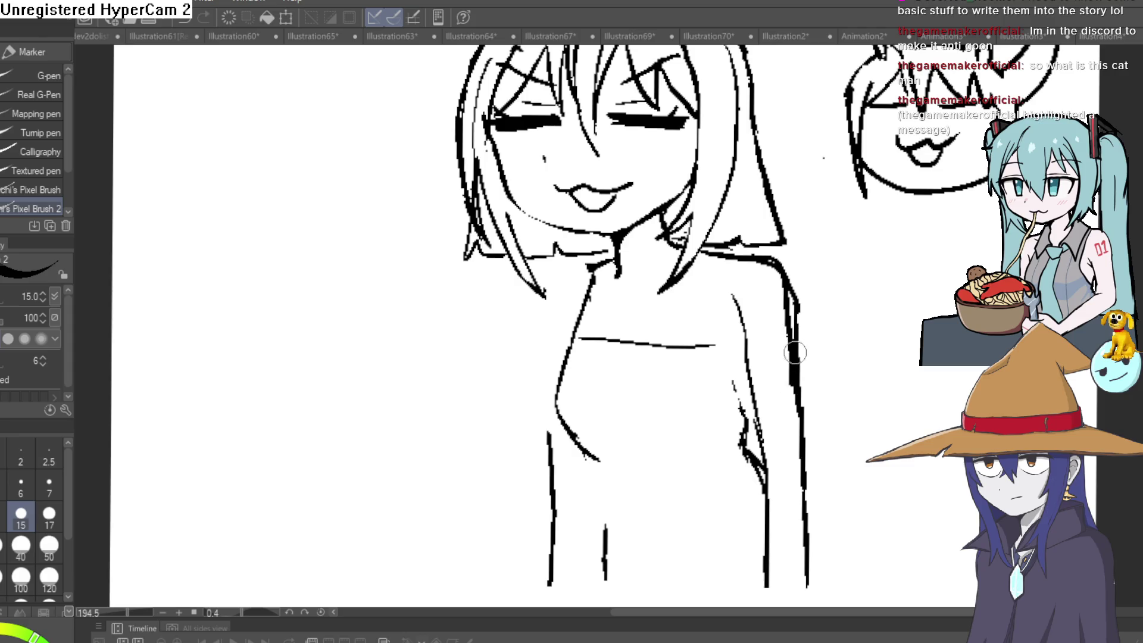
Trim the thick right outline and add fresh strokes along the right torso
key("e")
mouse_move(795, 353)
left_mouse_down()
mouse_move(774, 262)
mouse_move(747, 238)
mouse_move(768, 256)
left_mouse_up()
mouse_move(798, 377)
left_mouse_down()
mouse_move(798, 359)
mouse_move(787, 394)
mouse_move(756, 340)
left_mouse_up()
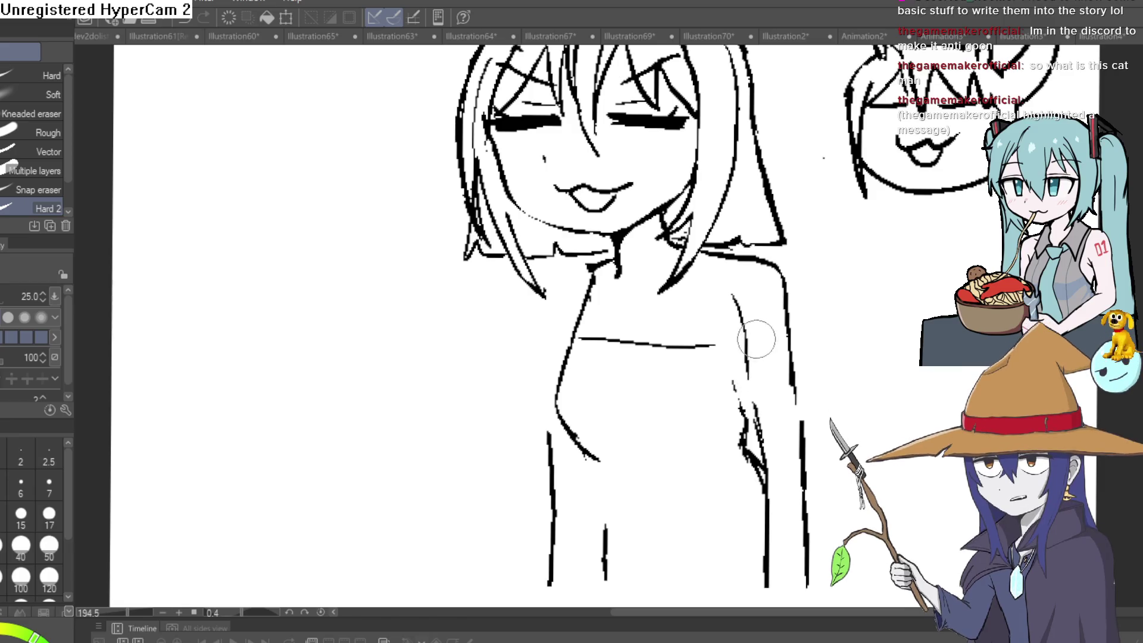
key("p")
scroll(738, 328, "up", 3)
left_click_drag(720, 282, 747, 348)
scroll(747, 348, "down", 5)
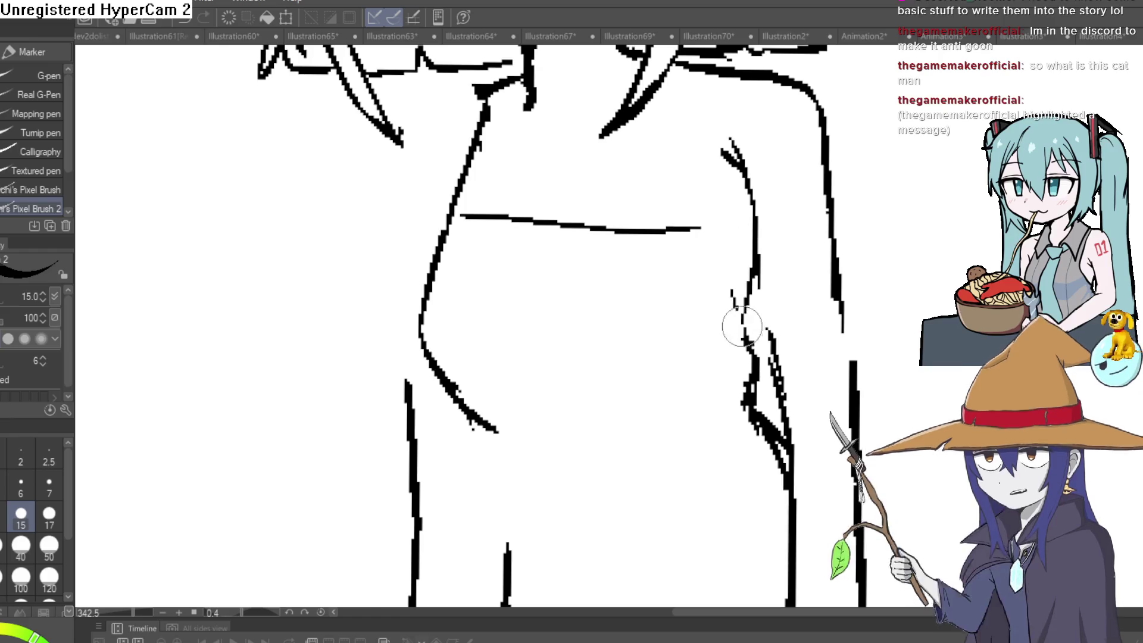
left_click_drag(749, 279, 744, 352)
Erase the rough marks on the right torso and the lower torso lines
key("e")
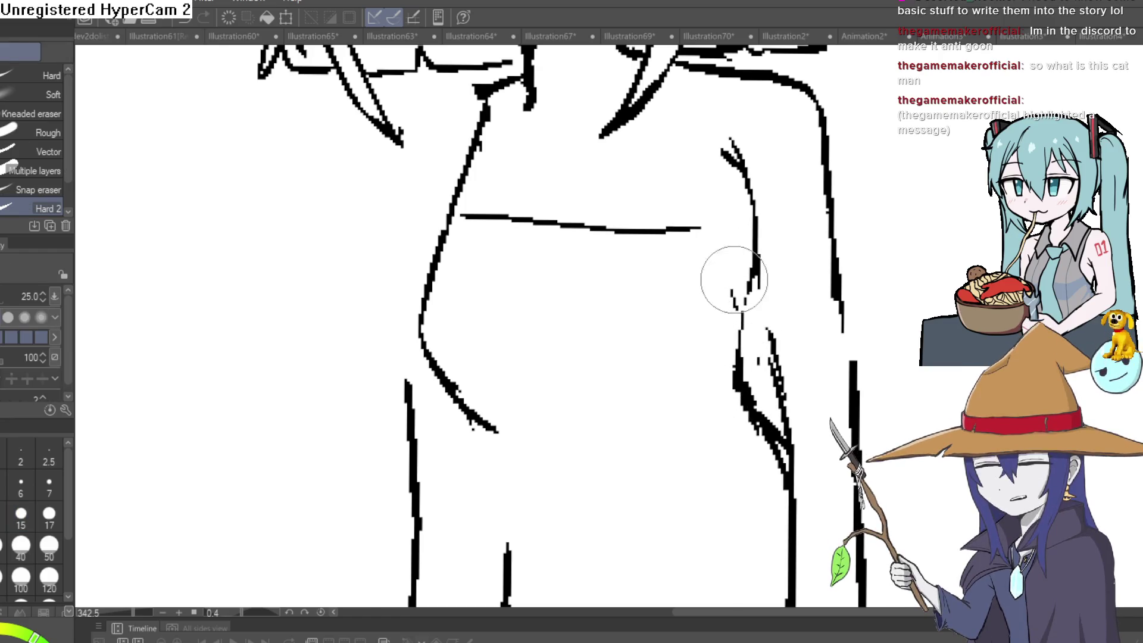
mouse_move(727, 199)
left_mouse_down()
mouse_move(760, 348)
mouse_move(727, 247)
mouse_move(766, 324)
left_mouse_up()
scroll(745, 315, "down", 5)
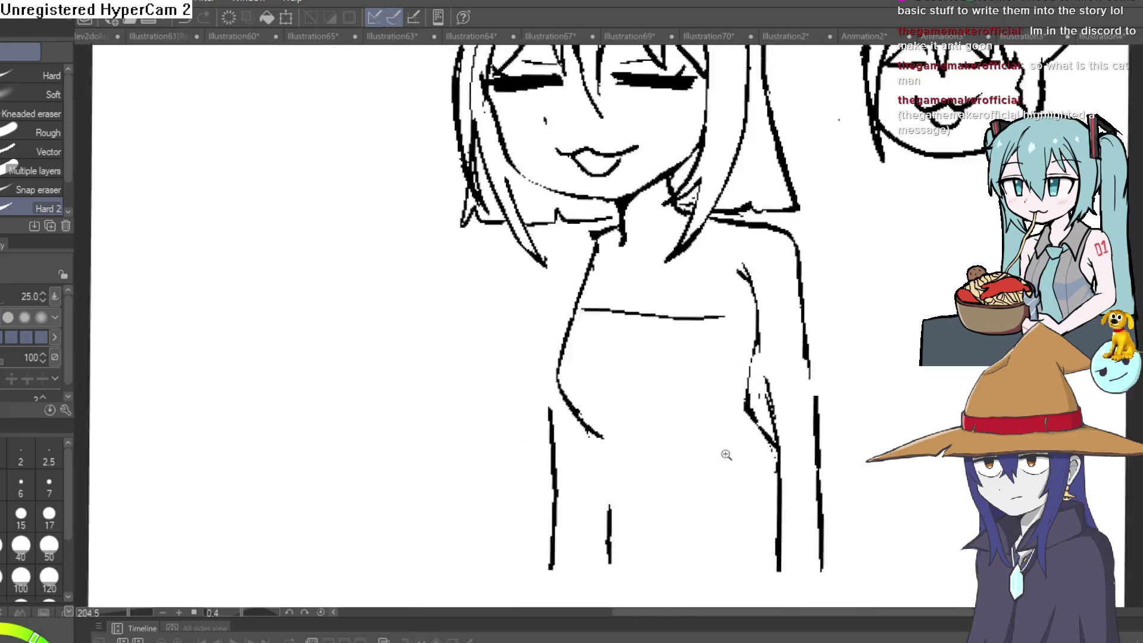
left_click_drag(658, 396, 658, 466)
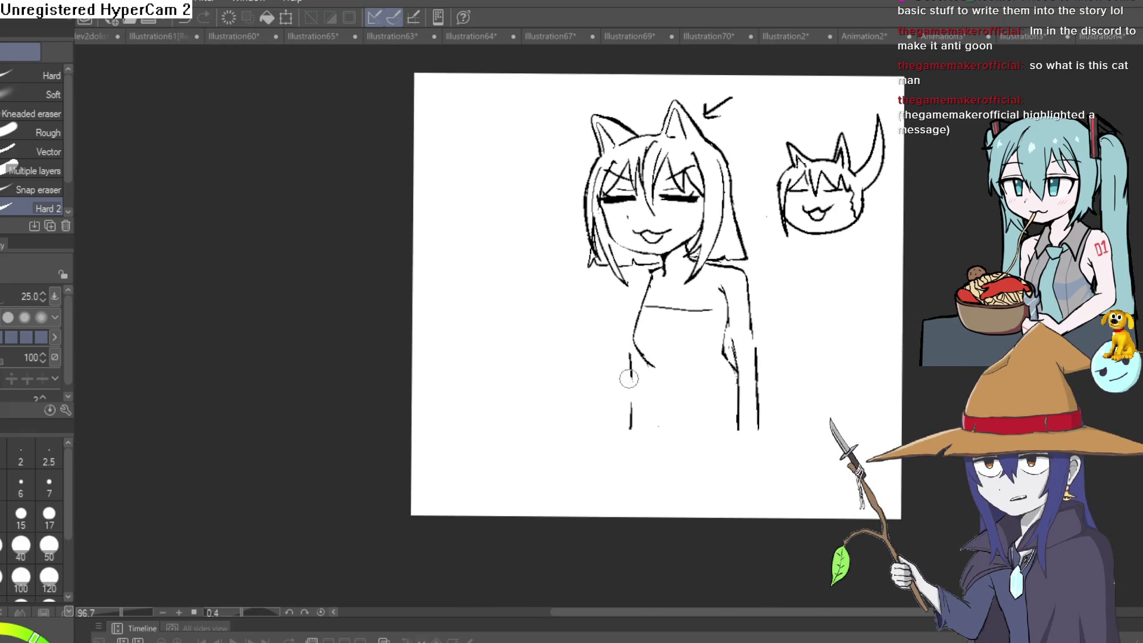
left_click_drag(630, 348, 630, 430)
Draw a new right torso line and thick straps running down from the neck
key("p")
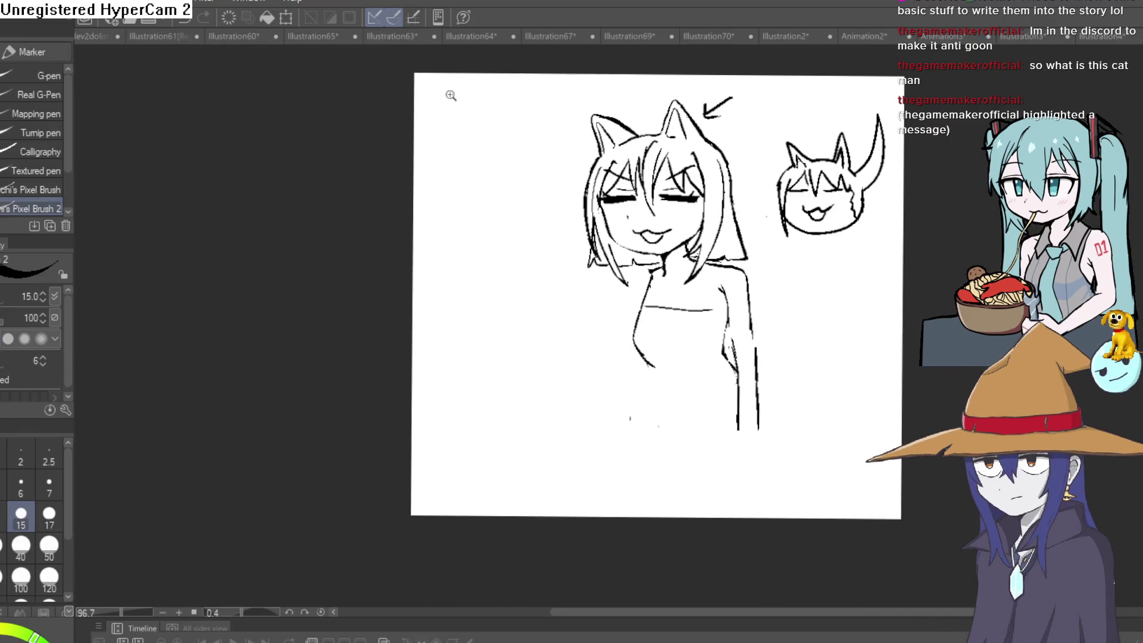
scroll(722, 291, "up", 5)
mouse_move(724, 344)
left_mouse_down()
mouse_move(762, 201)
mouse_move(736, 340)
mouse_move(793, 349)
left_mouse_up()
mouse_move(788, 308)
left_mouse_down()
mouse_move(840, 306)
mouse_move(901, 334)
mouse_move(933, 294)
left_mouse_up()
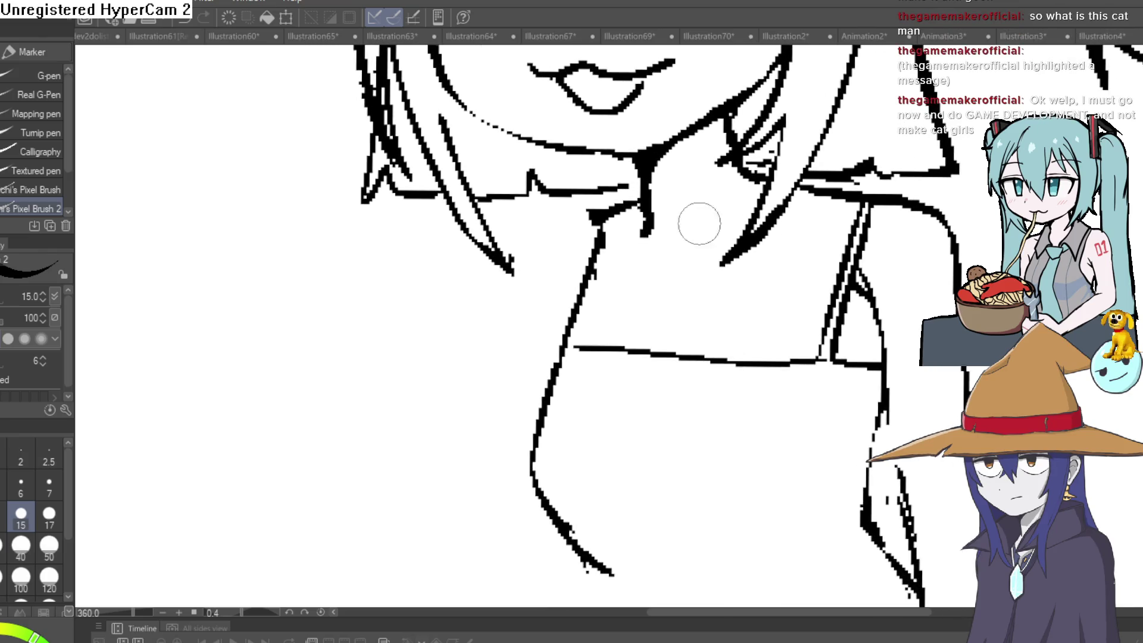
mouse_move(598, 215)
left_mouse_down()
mouse_move(544, 319)
mouse_move(561, 352)
left_mouse_up()
left_click_drag(603, 212, 627, 204)
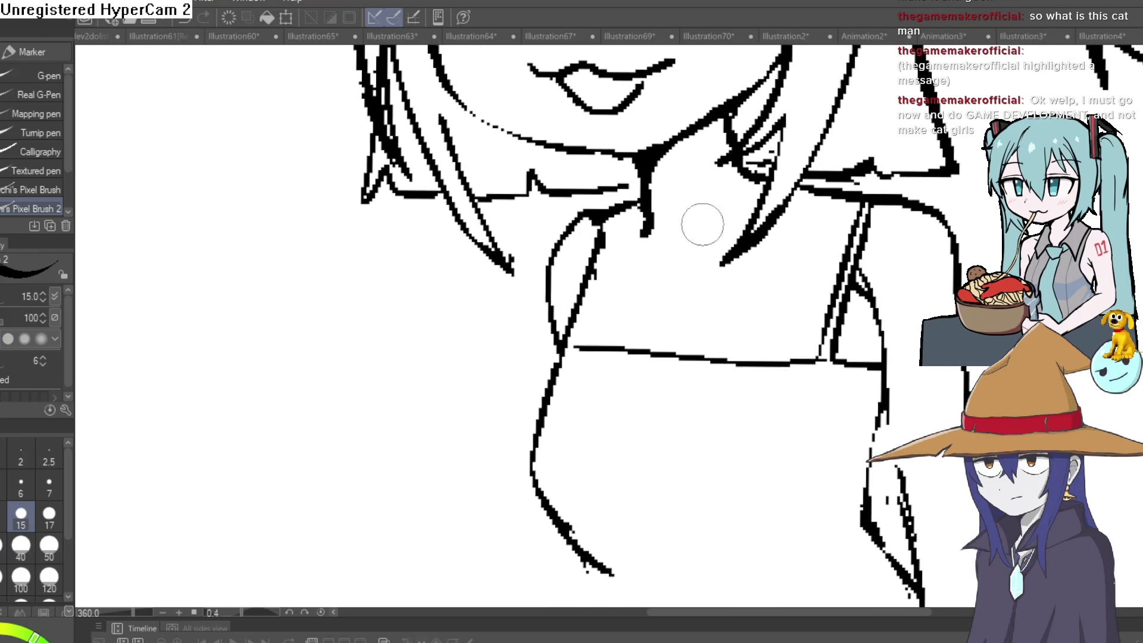
left_click_drag(573, 348, 602, 230)
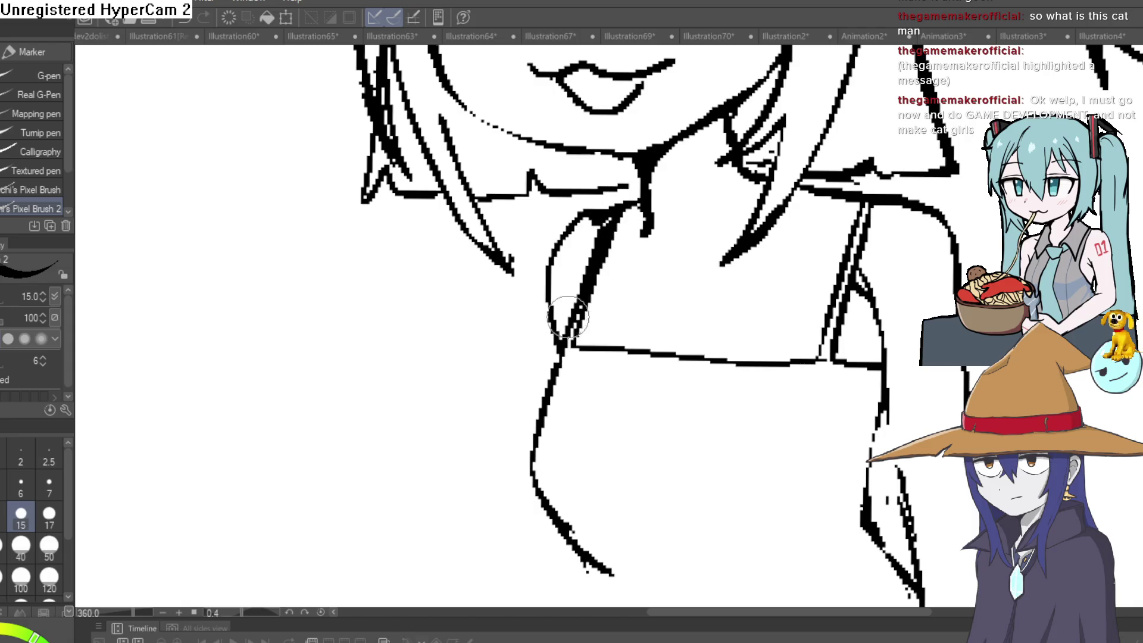
left_click_drag(562, 342, 566, 285)
Remove the doubled outer line on the right arm, leaving a single contour
scroll(866, 252, "down", 4)
left_click_drag(905, 250, 816, 238)
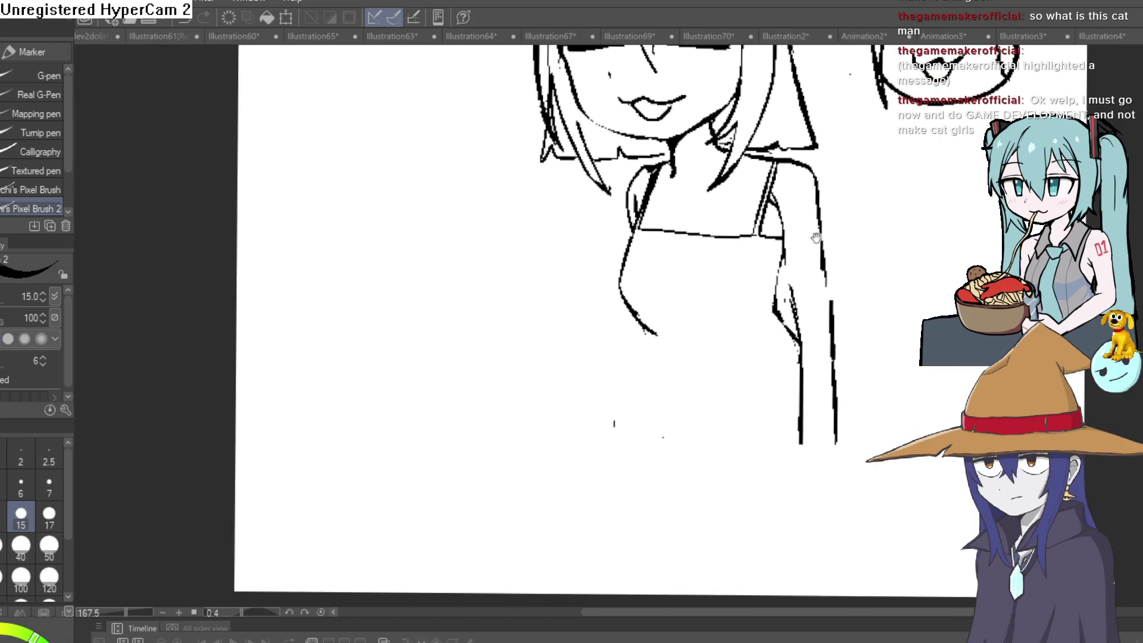
left_click_drag(773, 312, 785, 248)
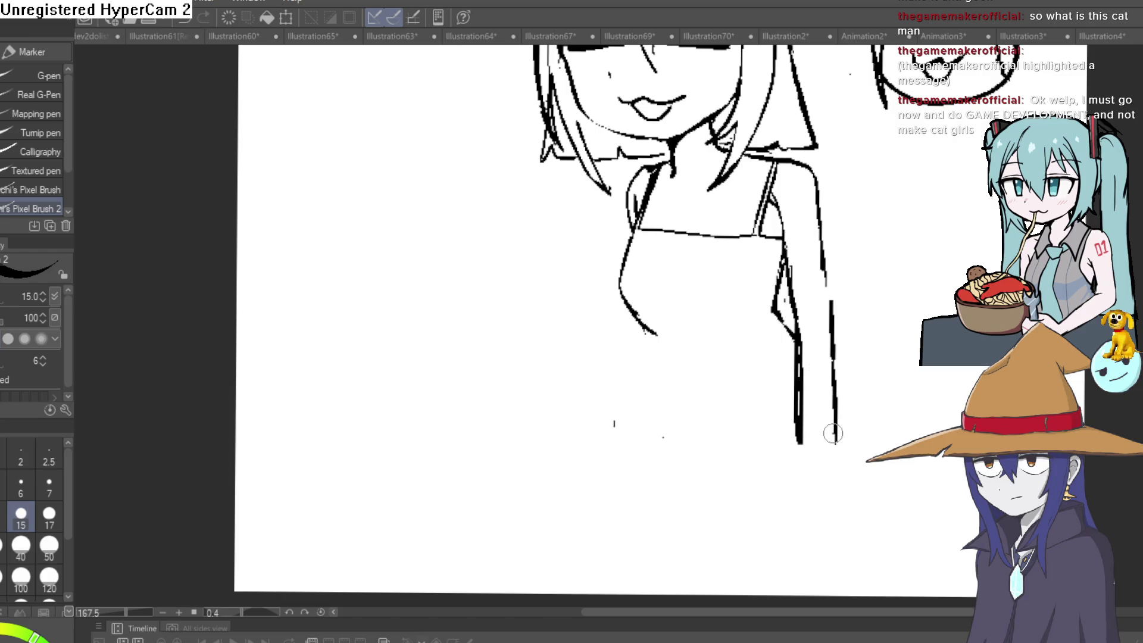
key("ctrl+z")
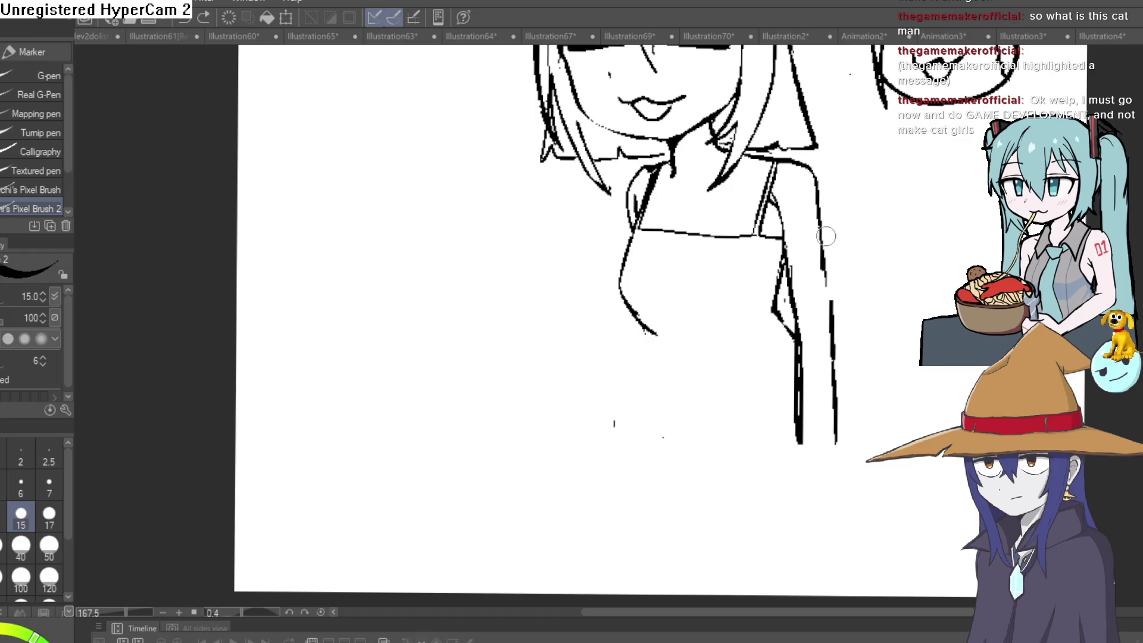
key("e")
left_click_drag(798, 321, 811, 492)
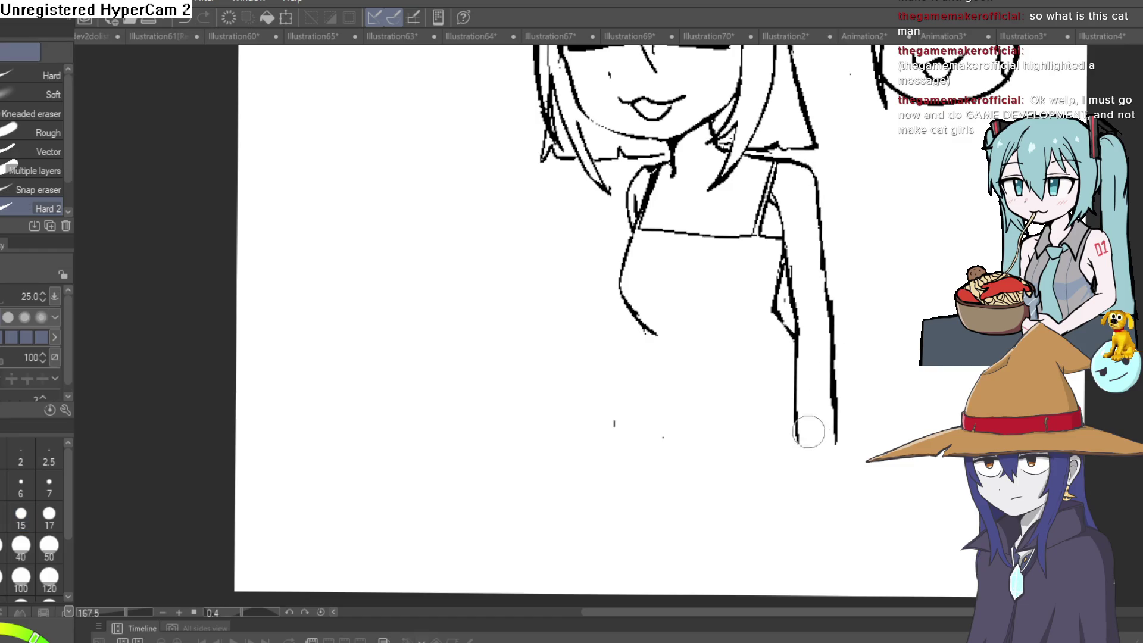
scroll(811, 492, "down", 4)
left_click_drag(889, 357, 844, 395)
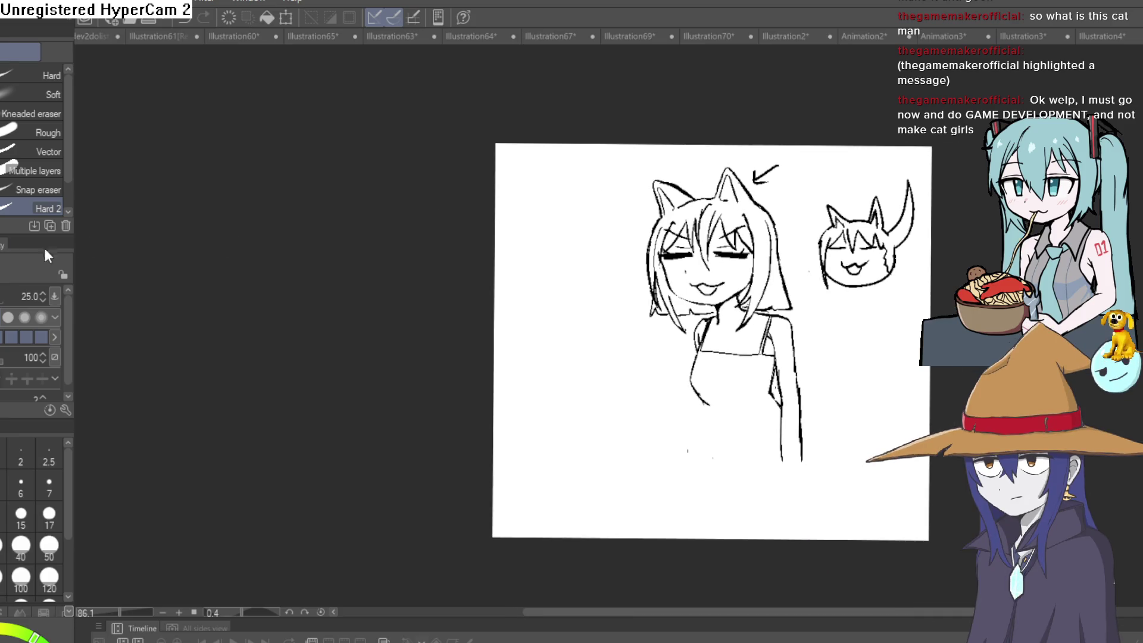
Tilt the view and ink a line along the collar with the size-15 pen
key("p")
scroll(734, 348, "up", 5)
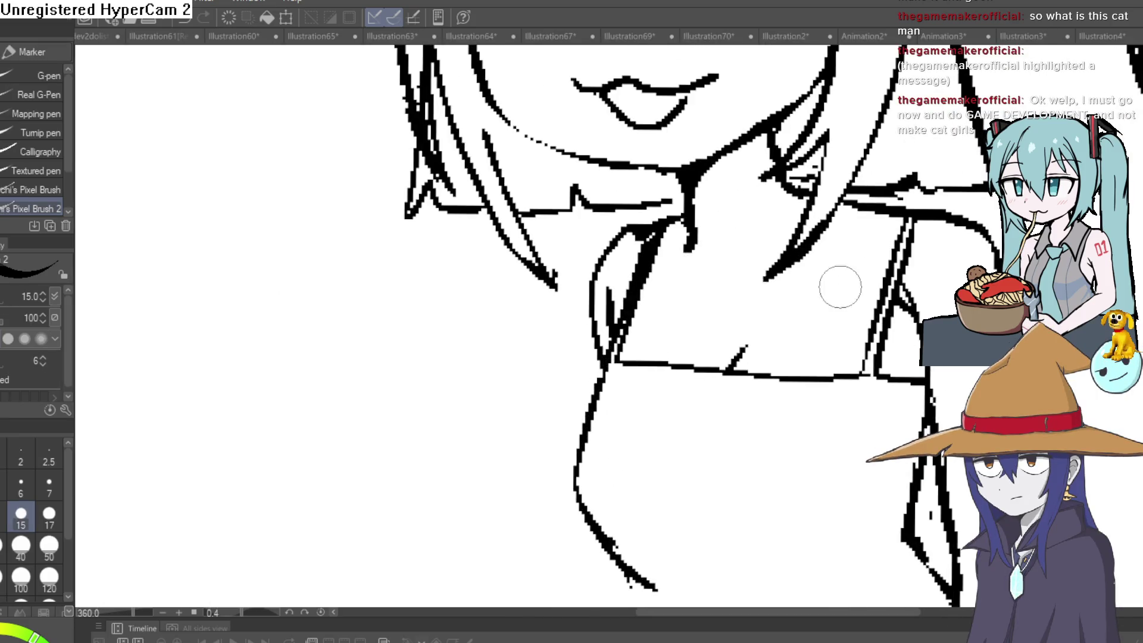
mouse_move(841, 287)
left_mouse_down()
mouse_move(810, 92)
mouse_move(710, 186)
left_mouse_up()
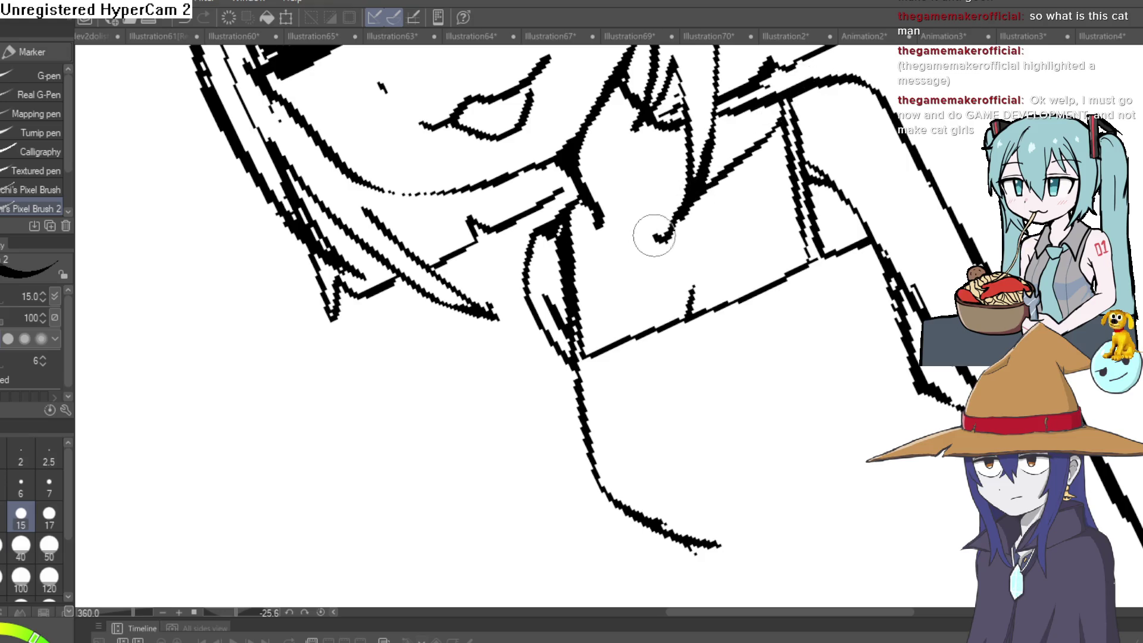
left_click_drag(647, 235, 581, 244)
key("ctrl+0")
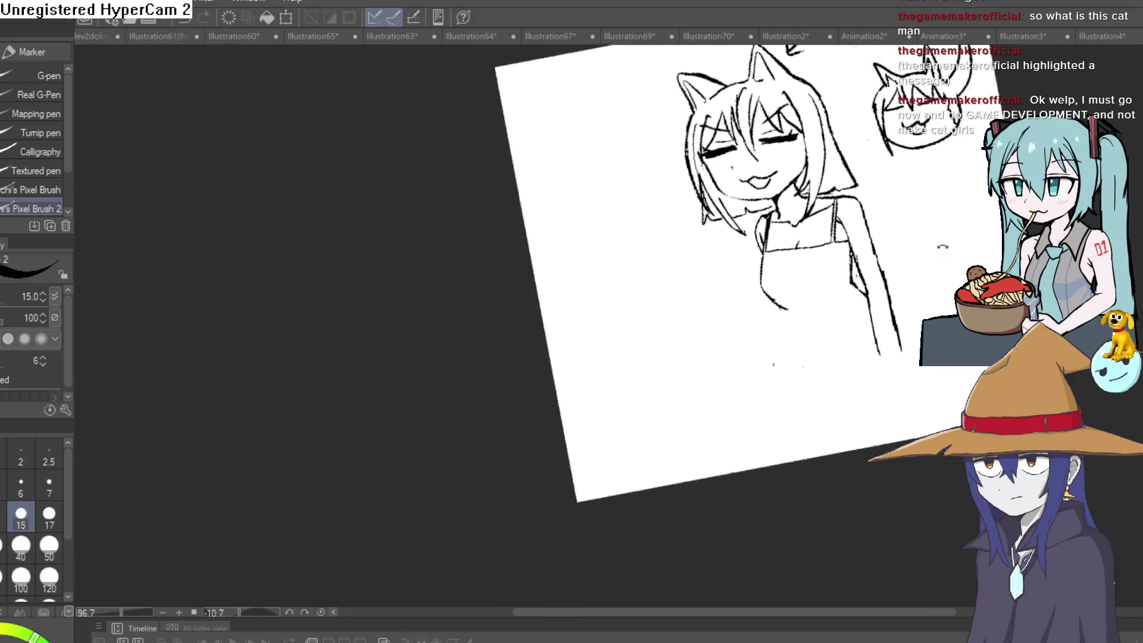
Trim stray ink around the neckline with the hard eraser
scroll(752, 259, "up", 5)
key("e")
left_click(751, 260)
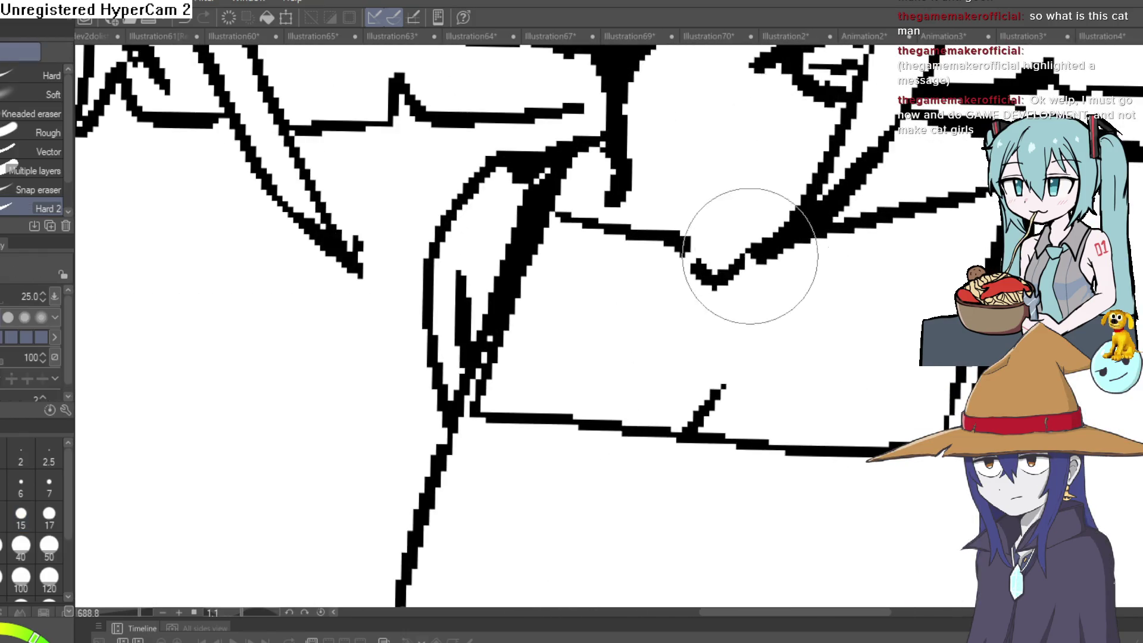
key("ctrl+z")
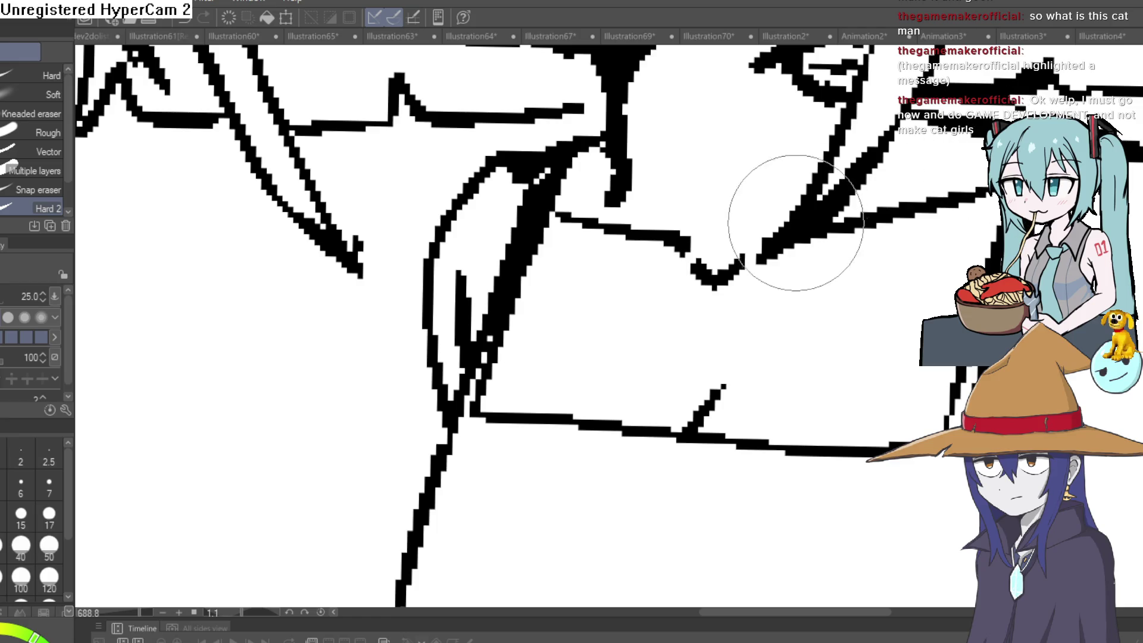
left_click_drag(753, 217, 810, 203)
scroll(869, 237, "down", 3)
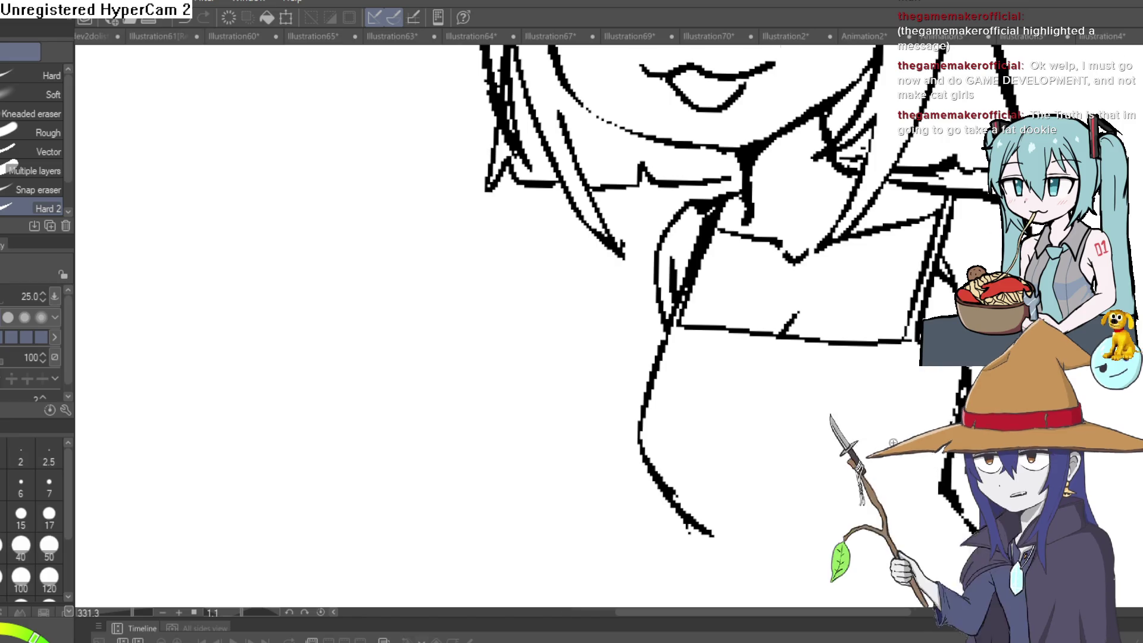
Ink the left torso contour from the bust down toward the waist
scroll(917, 352, "down", 5)
mouse_move(917, 351)
left_mouse_down()
mouse_move(875, 360)
mouse_move(875, 416)
left_mouse_up()
key("p")
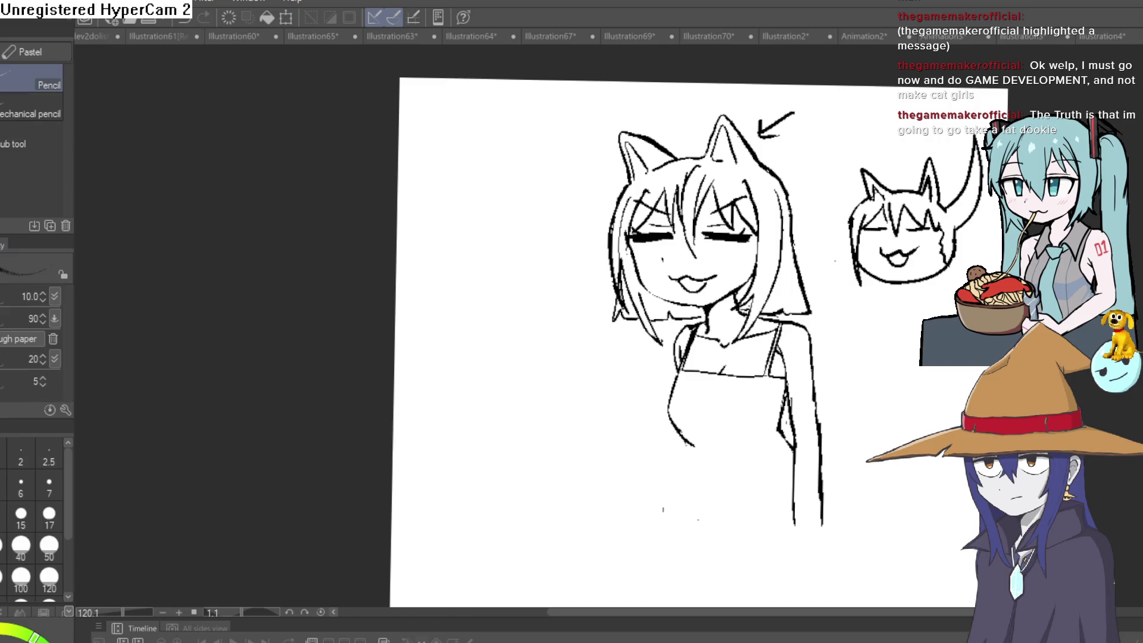
key("p")
scroll(751, 370, "up", 4)
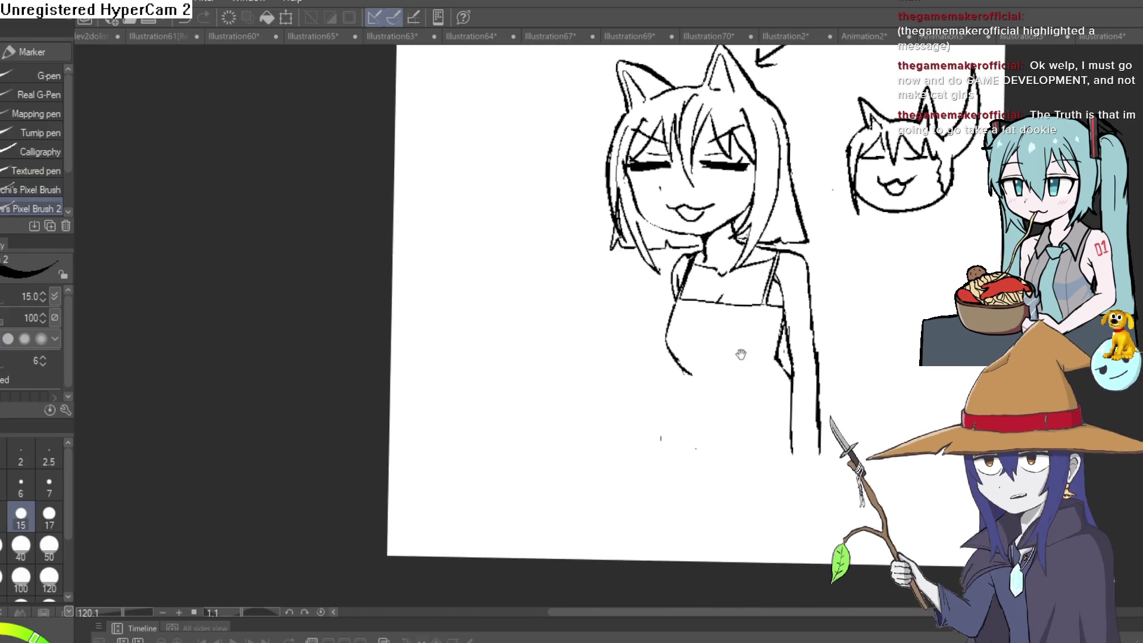
left_click_drag(751, 370, 808, 282)
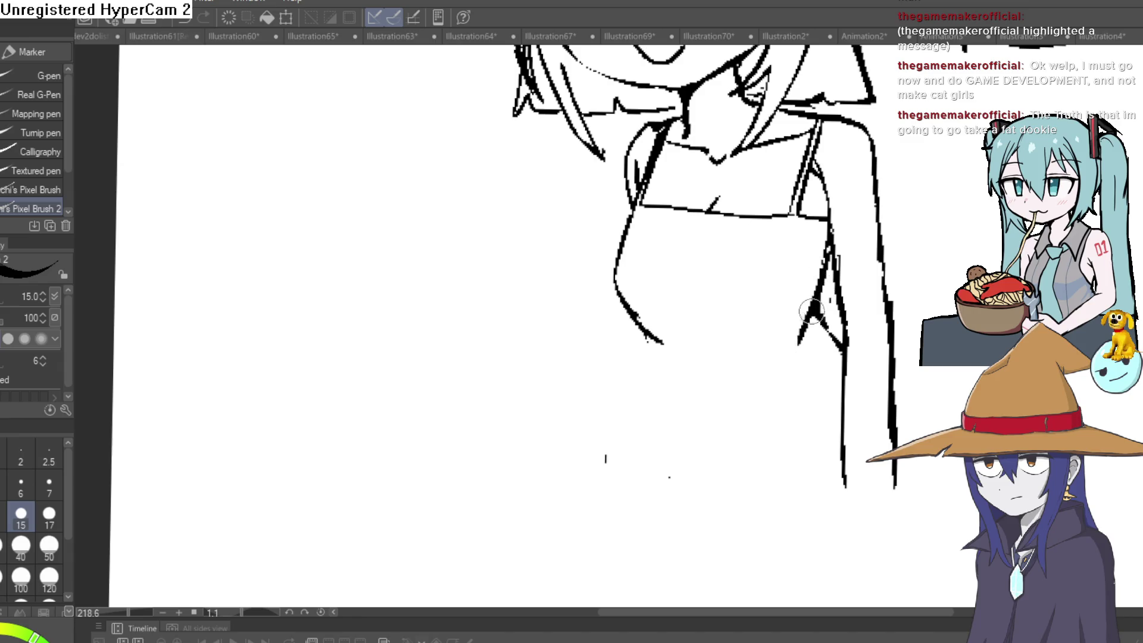
mouse_move(633, 207)
left_mouse_down()
mouse_move(613, 293)
mouse_move(656, 334)
mouse_move(679, 381)
left_mouse_up()
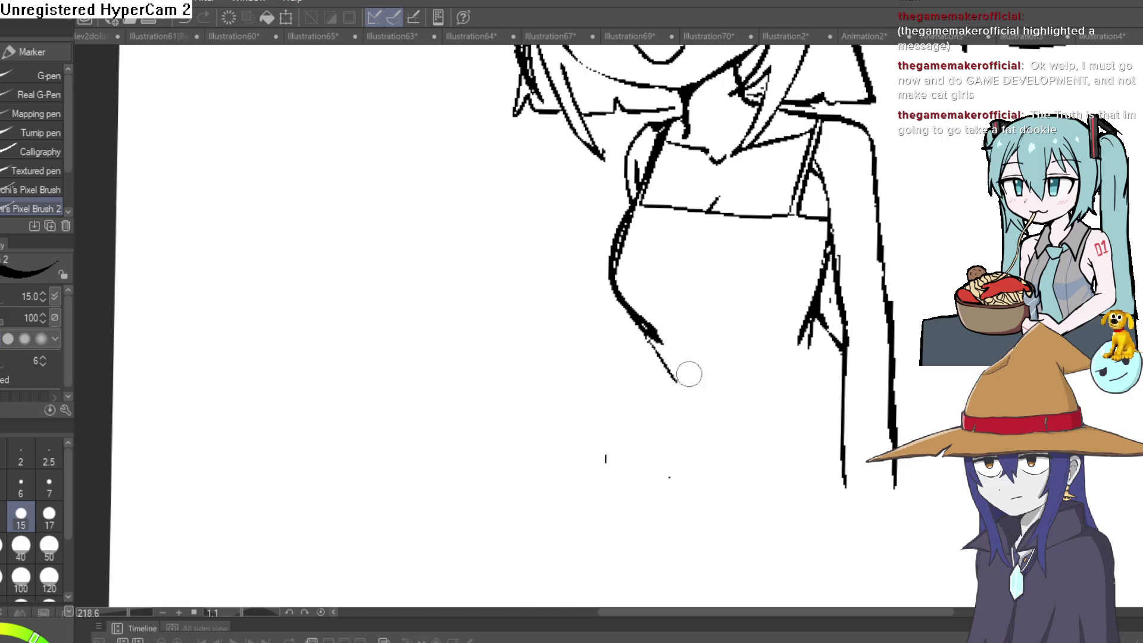
left_click_drag(646, 333, 700, 416)
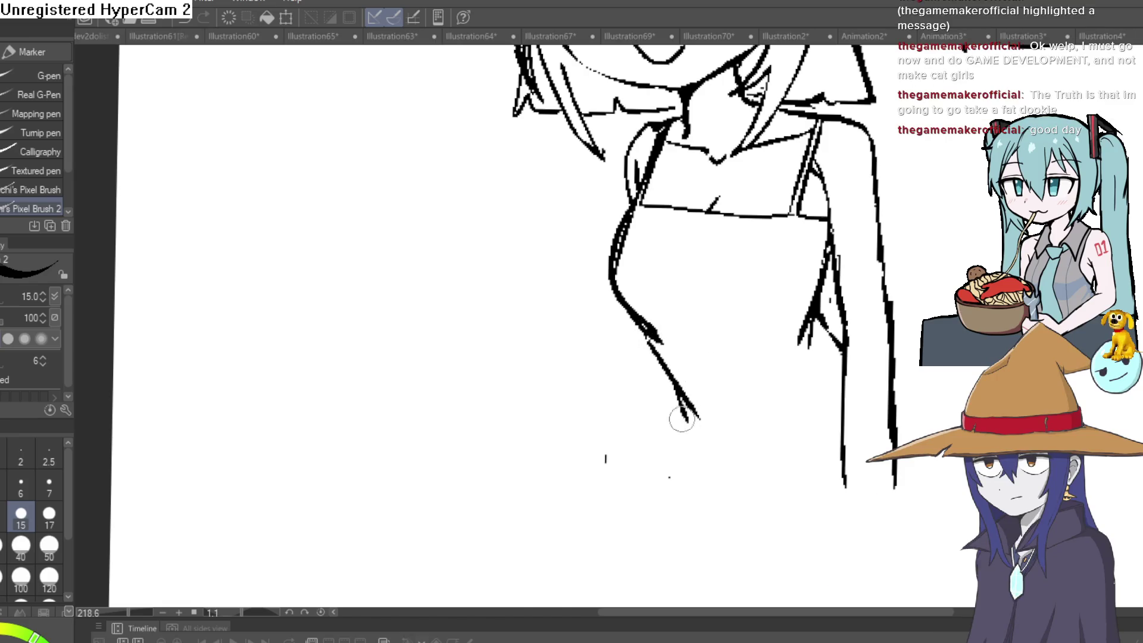
Redraw the right torso contour, then flip the view to check proportions and recentre
left_click_drag(897, 421, 827, 467)
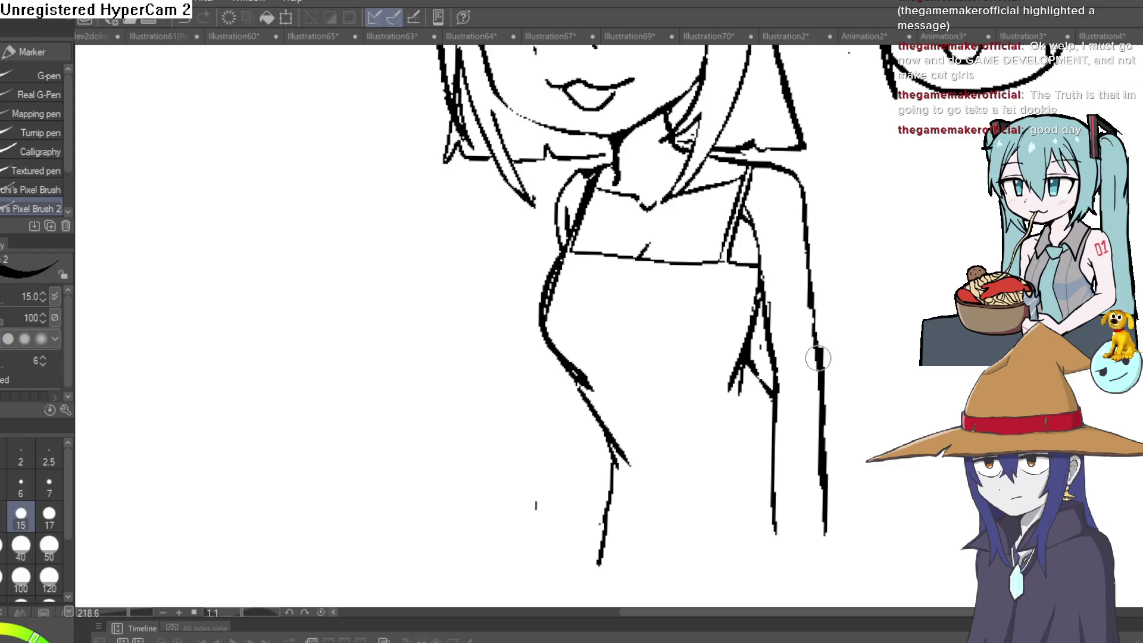
mouse_move(818, 358)
left_mouse_down()
mouse_move(812, 518)
mouse_move(827, 423)
left_mouse_up()
key("e")
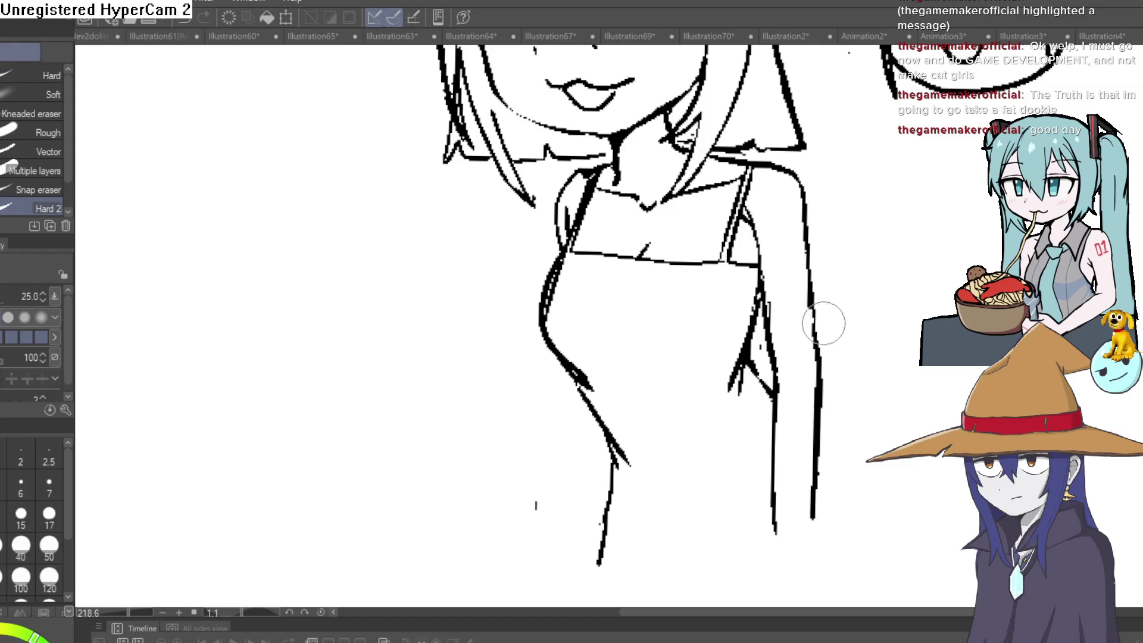
scroll(824, 323, "down", 5)
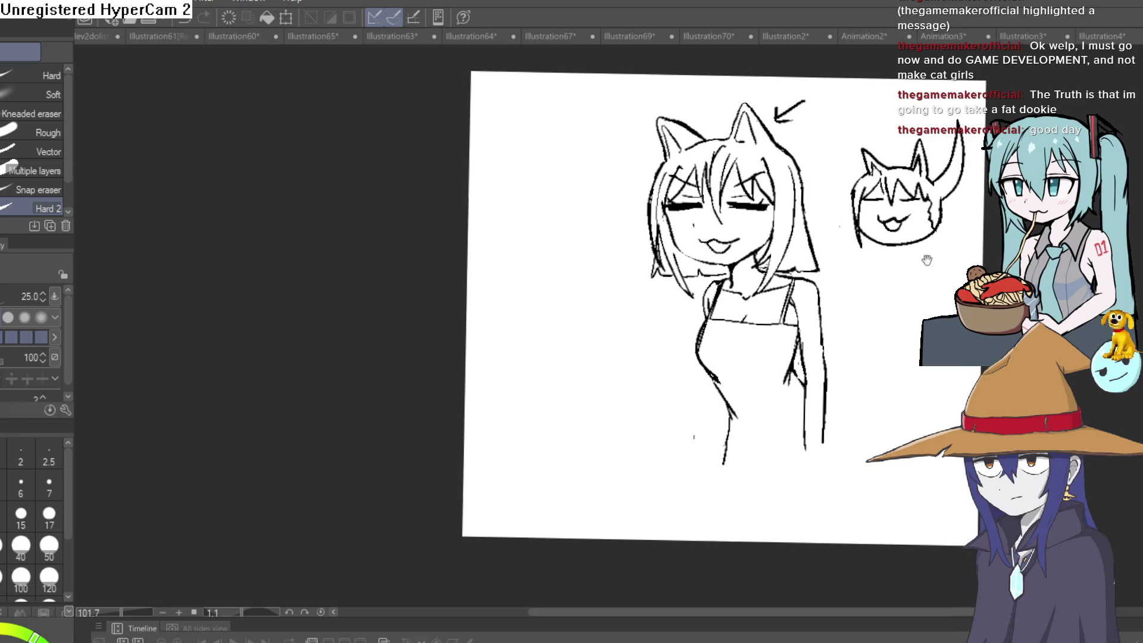
key("h")
key("ctrl+at")
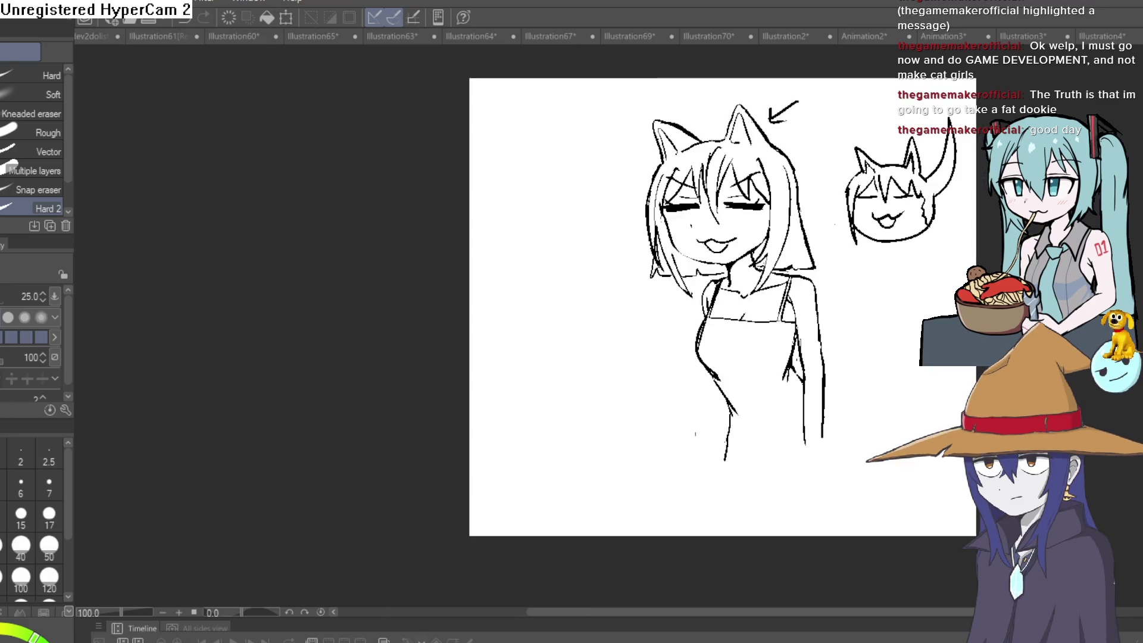
key("h")
key("h")
left_click_drag(878, 203, 867, 253)
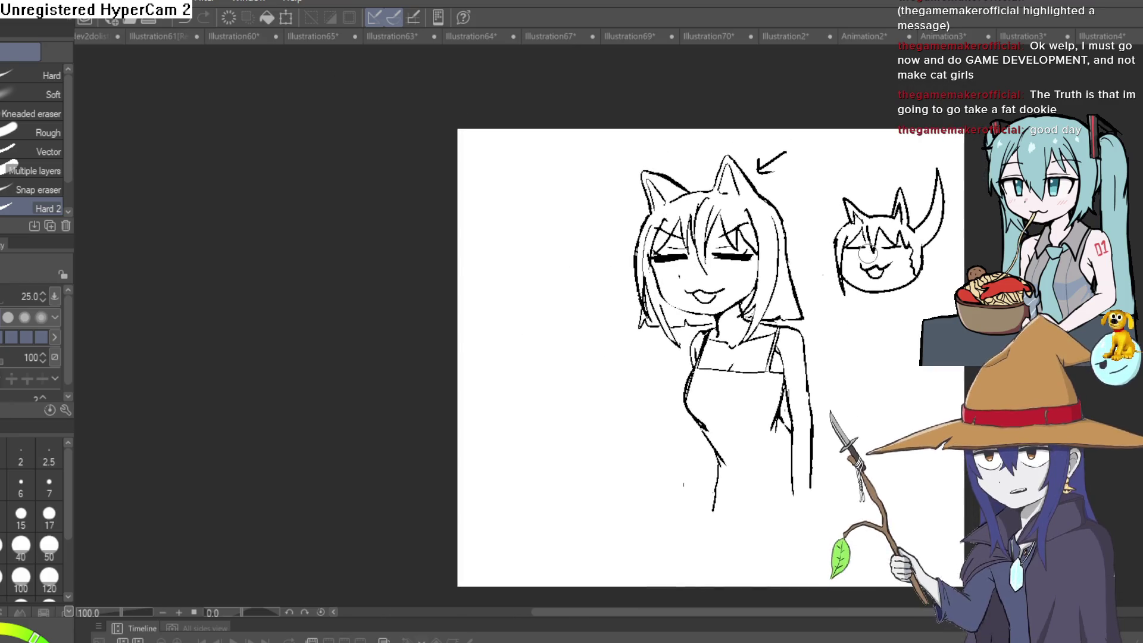
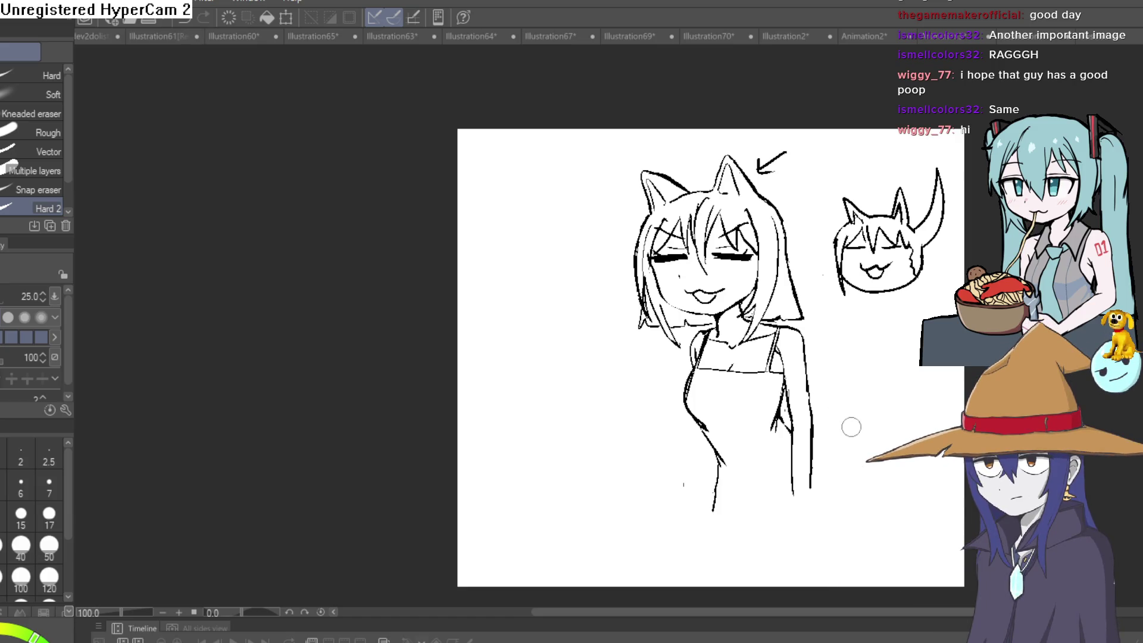
Erase the doubled line along the girl's left torso with the Hard eraser
mouse_move(851, 427)
left_mouse_down()
mouse_move(834, 339)
mouse_move(793, 339)
left_mouse_up()
key("p")
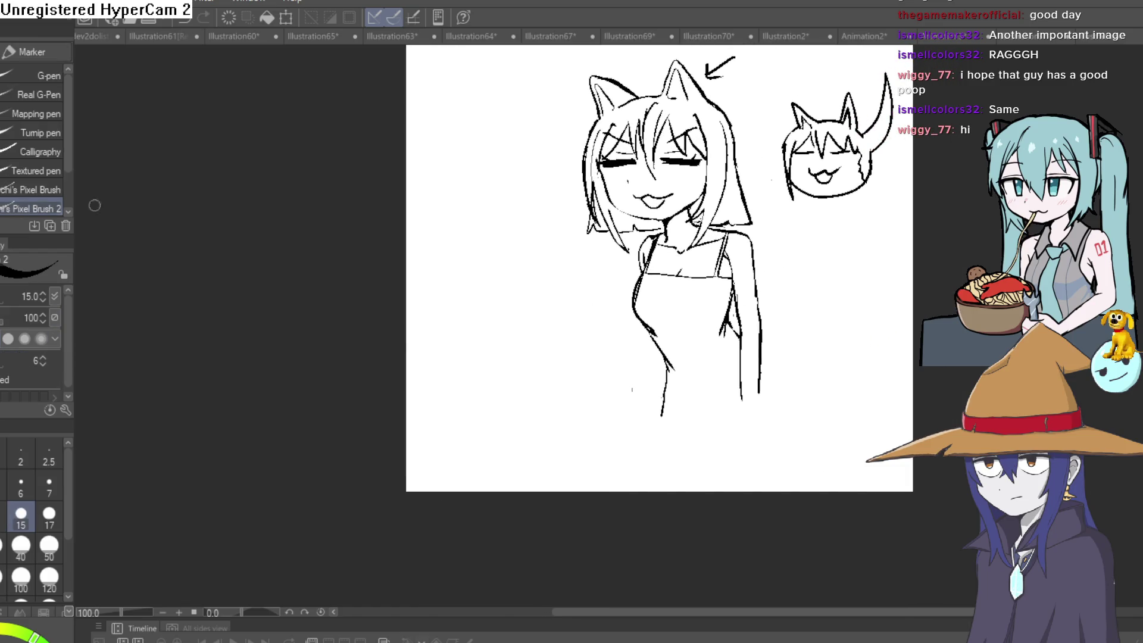
scroll(771, 344, "up", 5)
key("e")
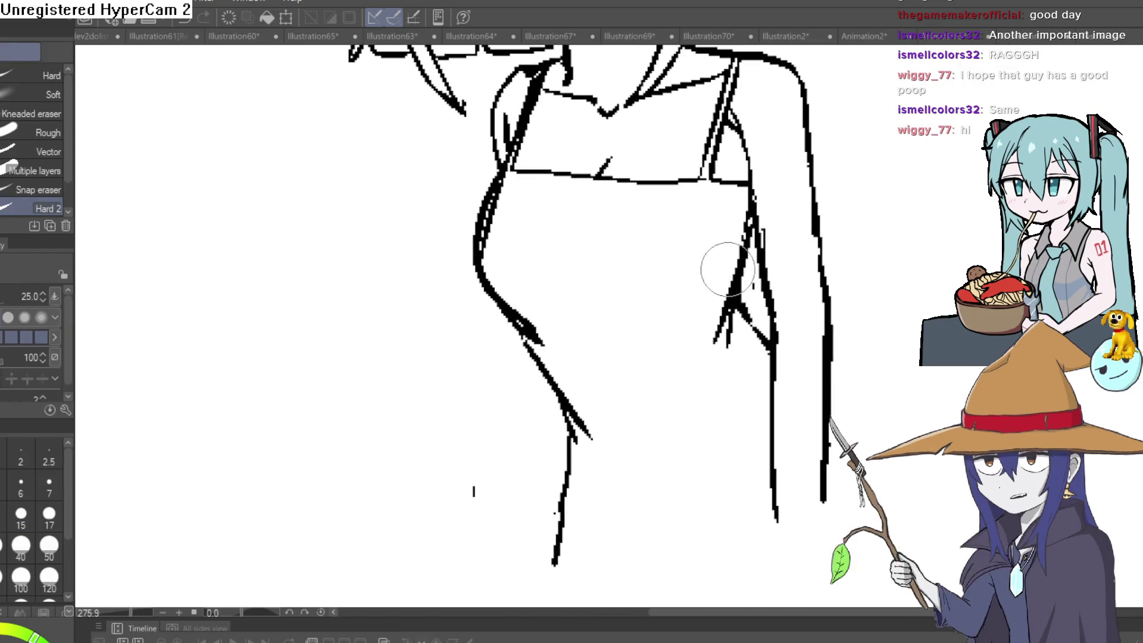
mouse_move(507, 215)
left_mouse_down()
mouse_move(493, 238)
mouse_move(506, 179)
mouse_move(490, 269)
mouse_move(548, 331)
mouse_move(528, 322)
left_mouse_up()
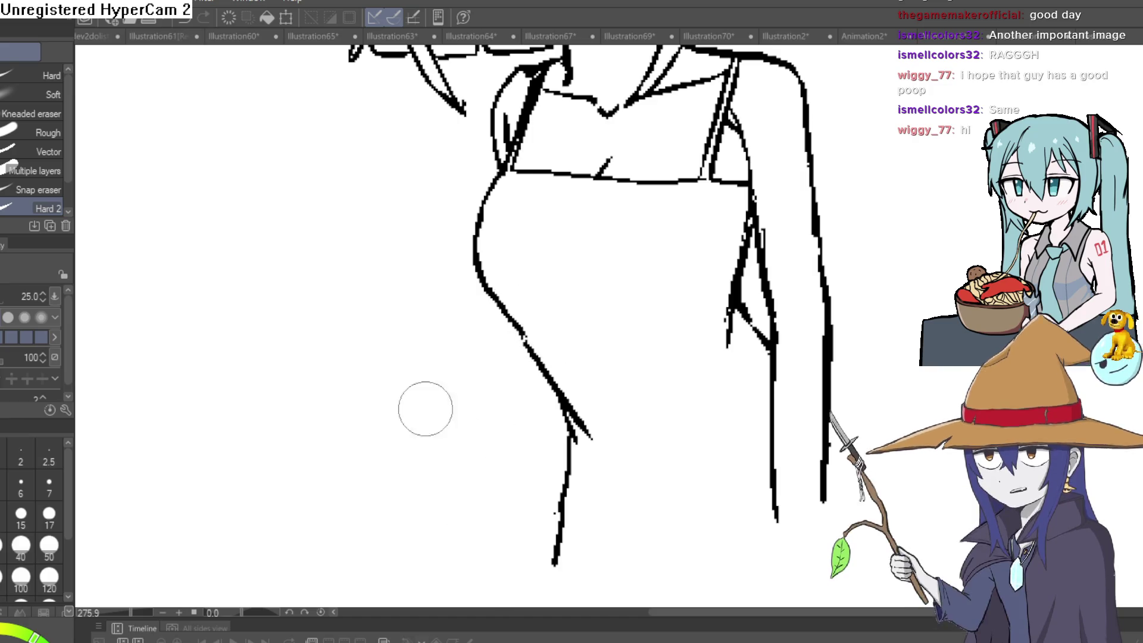
Replace the low belly curve with a higher curve under the chest using the G-pen
key("p")
left_click_drag(737, 298, 720, 339)
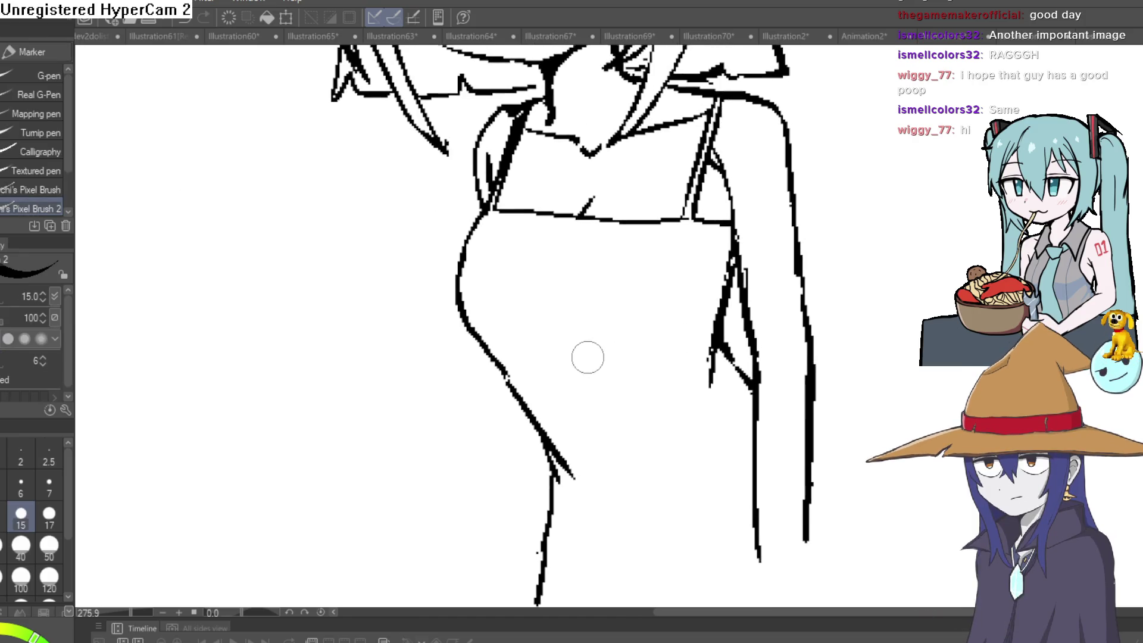
key("ctrl+z")
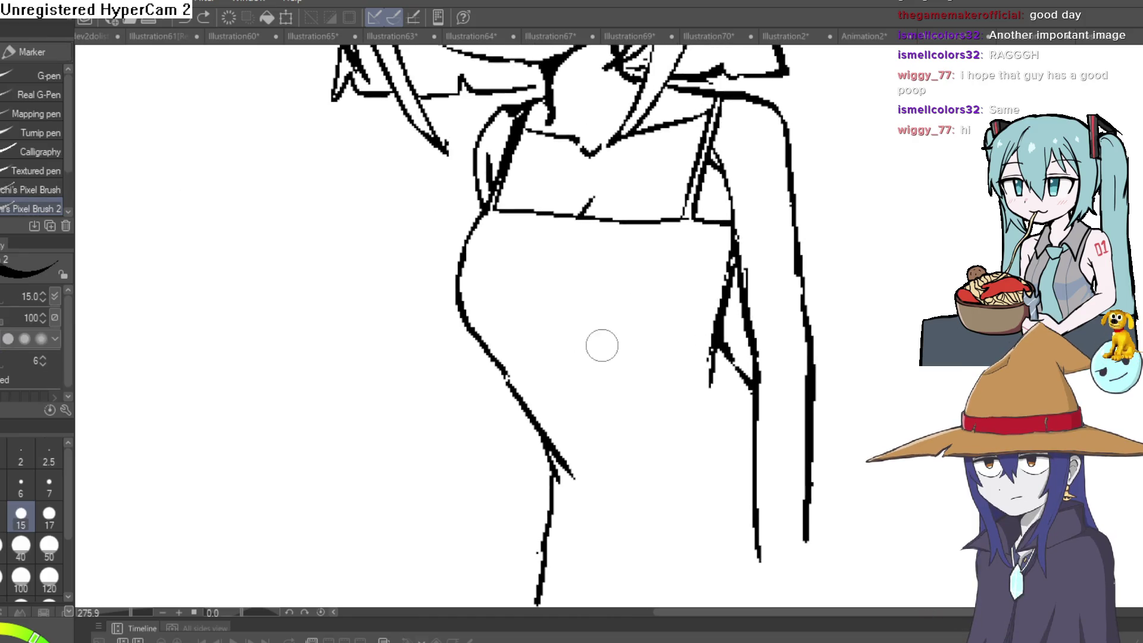
left_click_drag(576, 345, 700, 327)
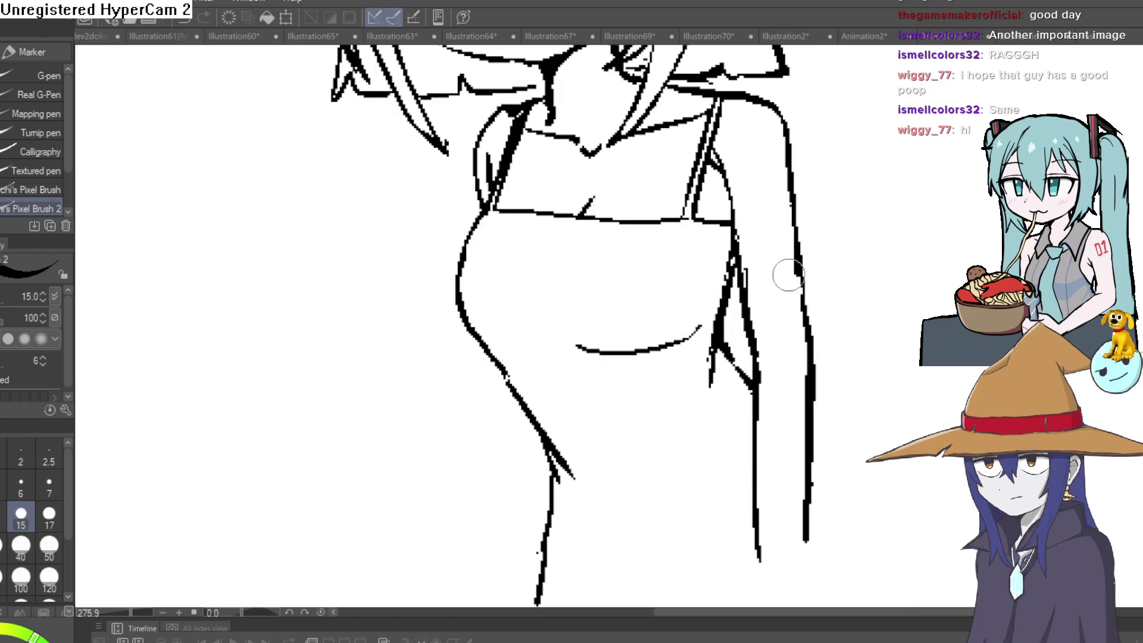
left_click_drag(812, 304, 802, 358)
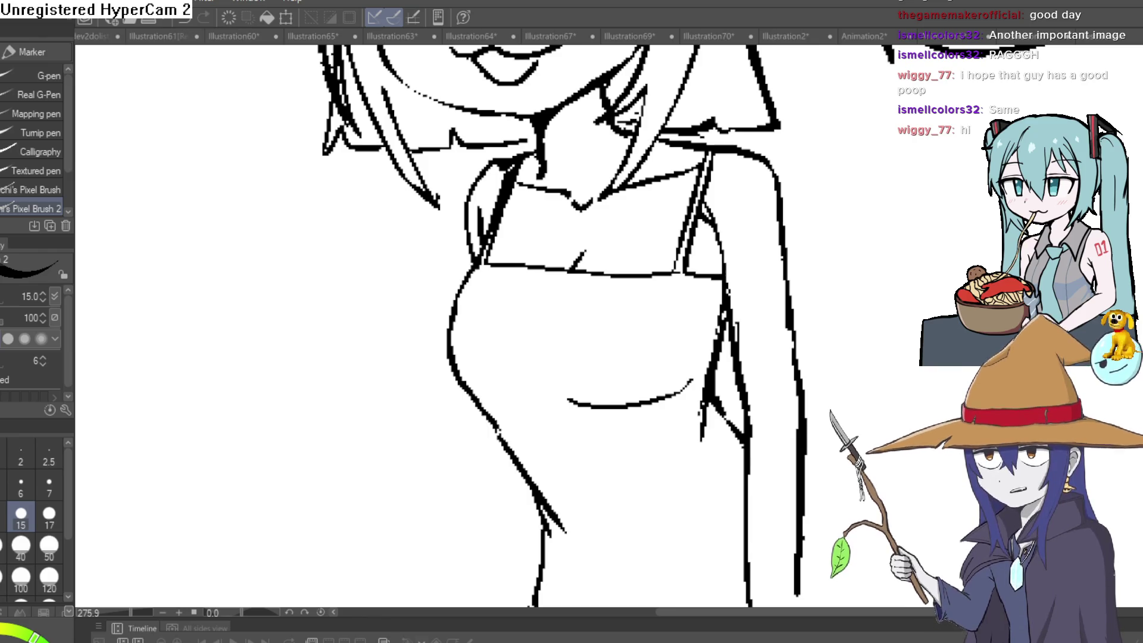
key("ctrl+z")
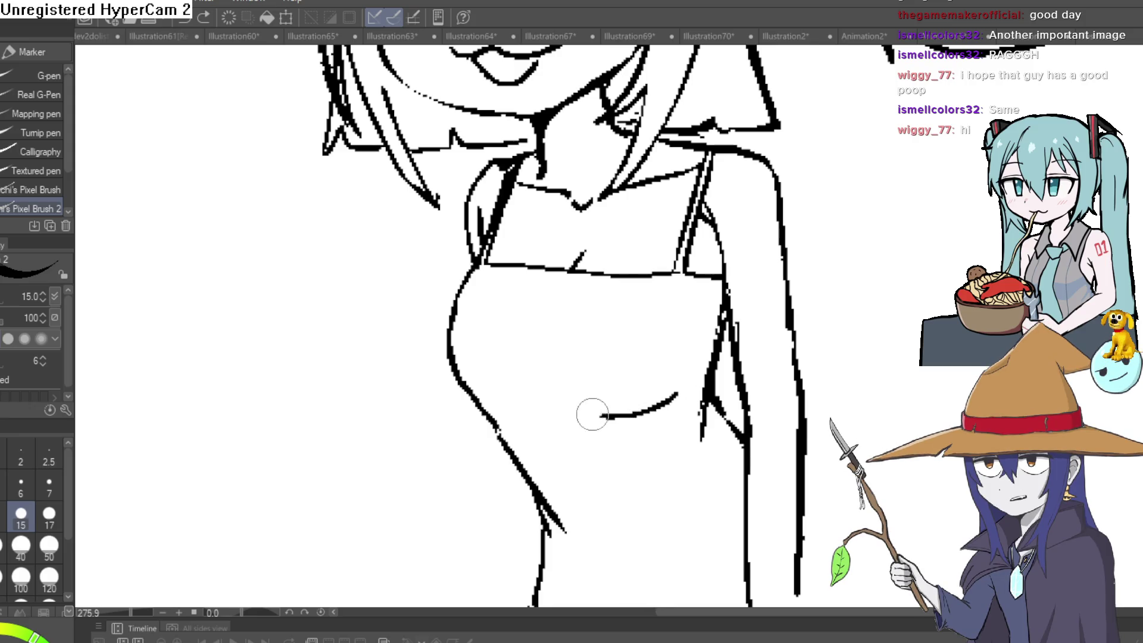
mouse_move(601, 415)
left_mouse_down()
mouse_move(563, 393)
mouse_move(569, 455)
left_mouse_up()
Add a short fold line on the torso
scroll(562, 390, "down", 2)
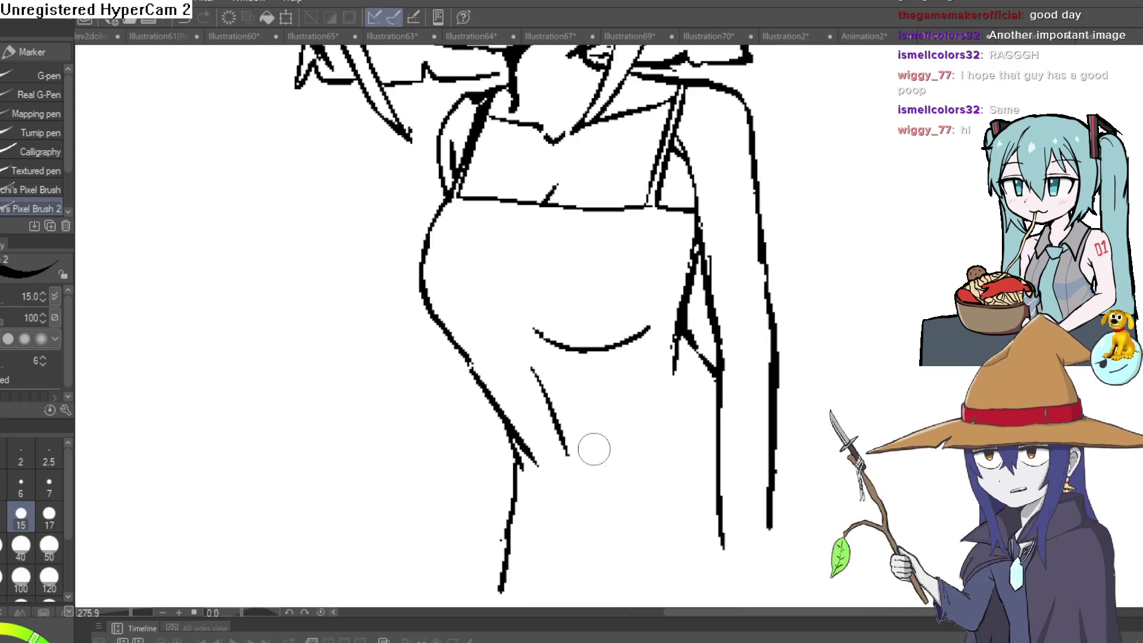
left_click_drag(635, 398, 637, 472)
scroll(740, 438, "down", 4)
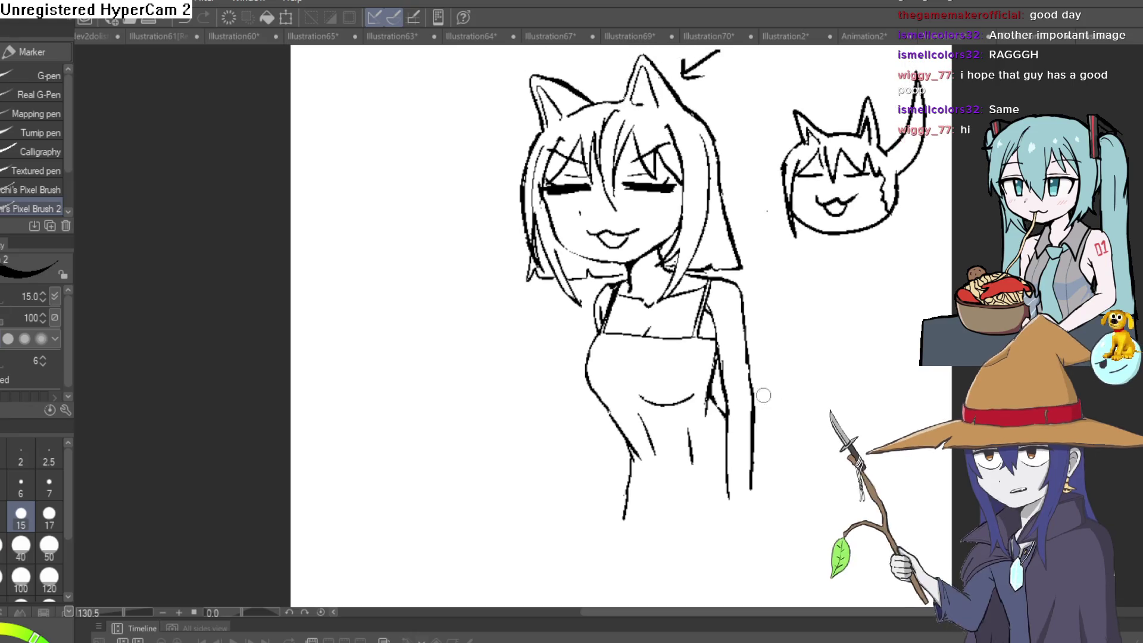
scroll(683, 286, "up", 4)
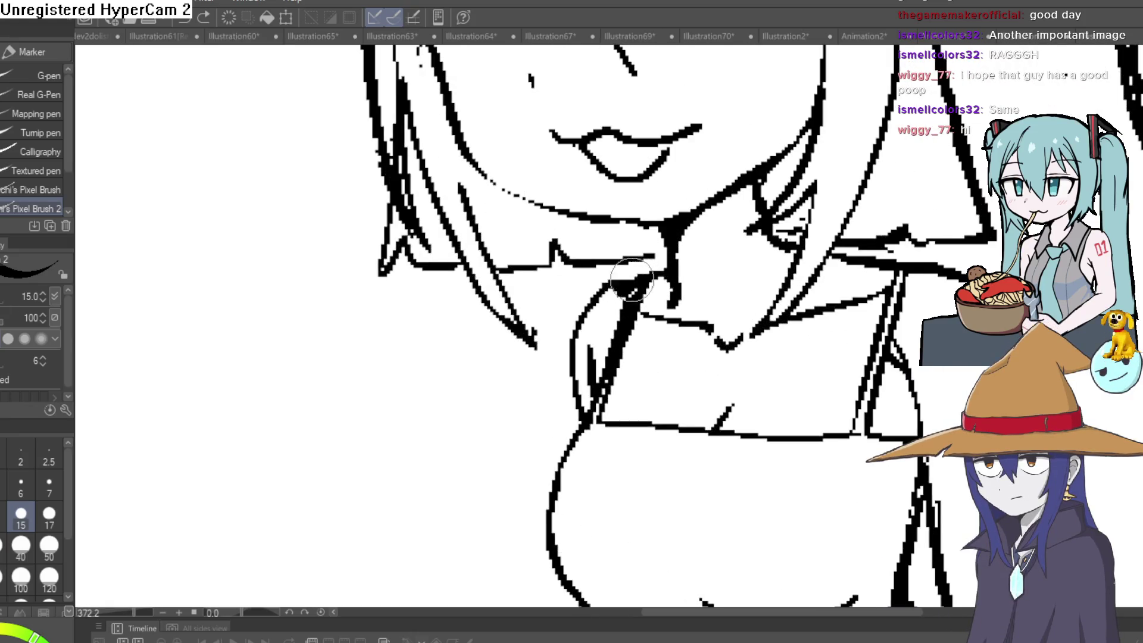
Thin the thick collar stroke at the girl's neck with the Hard eraser, then return to the pen
key("e")
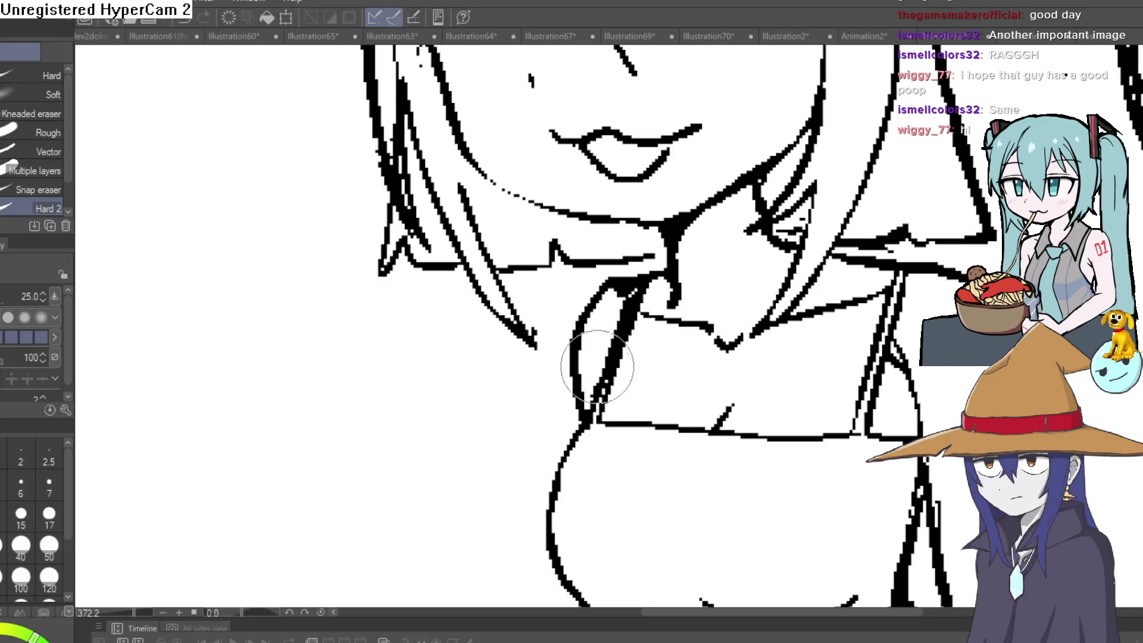
left_click_drag(590, 400, 631, 280)
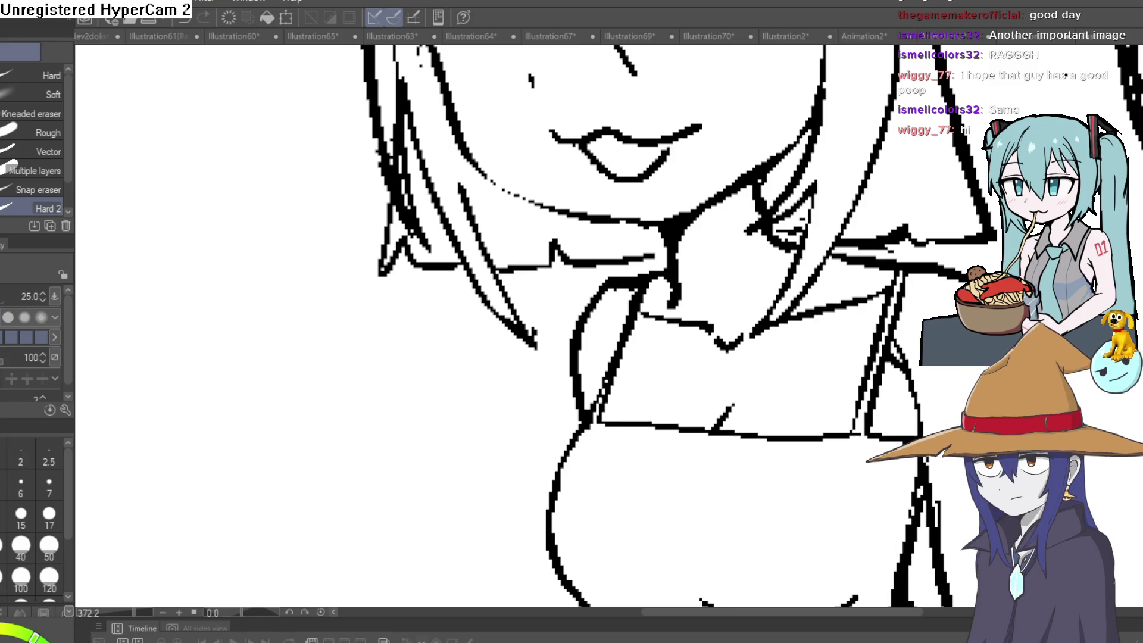
key("p")
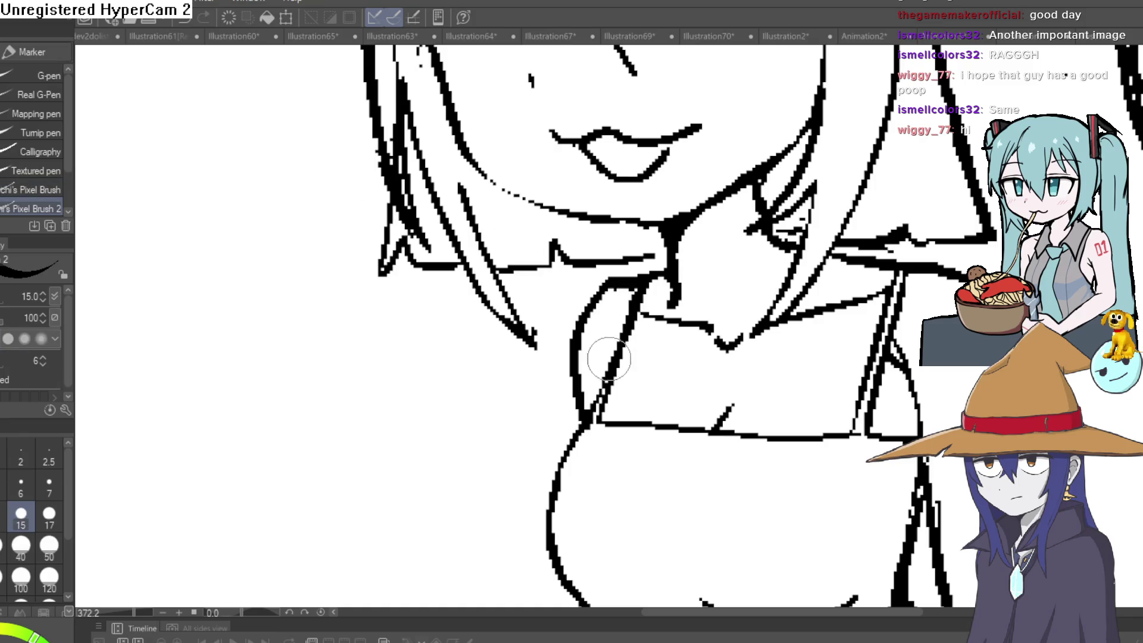
scroll(609, 359, "down", 5)
scroll(774, 333, "up", 1)
Ink over the right hair outline, then thin it back down with the eraser
left_click_drag(928, 327, 882, 321)
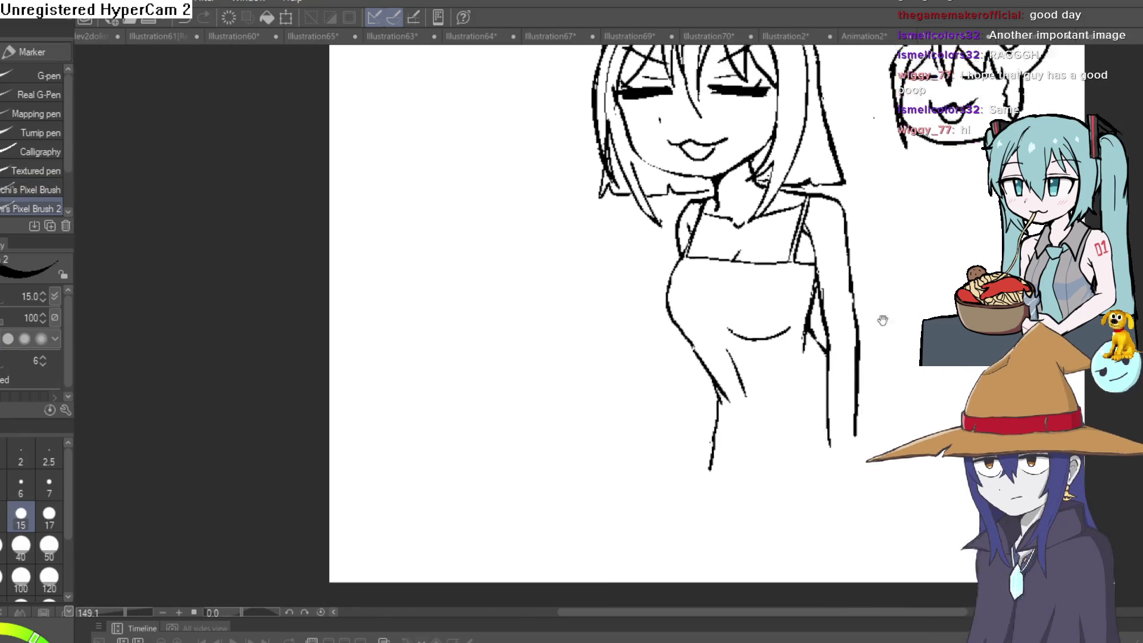
scroll(883, 320, "down", 3)
scroll(833, 268, "up", 5)
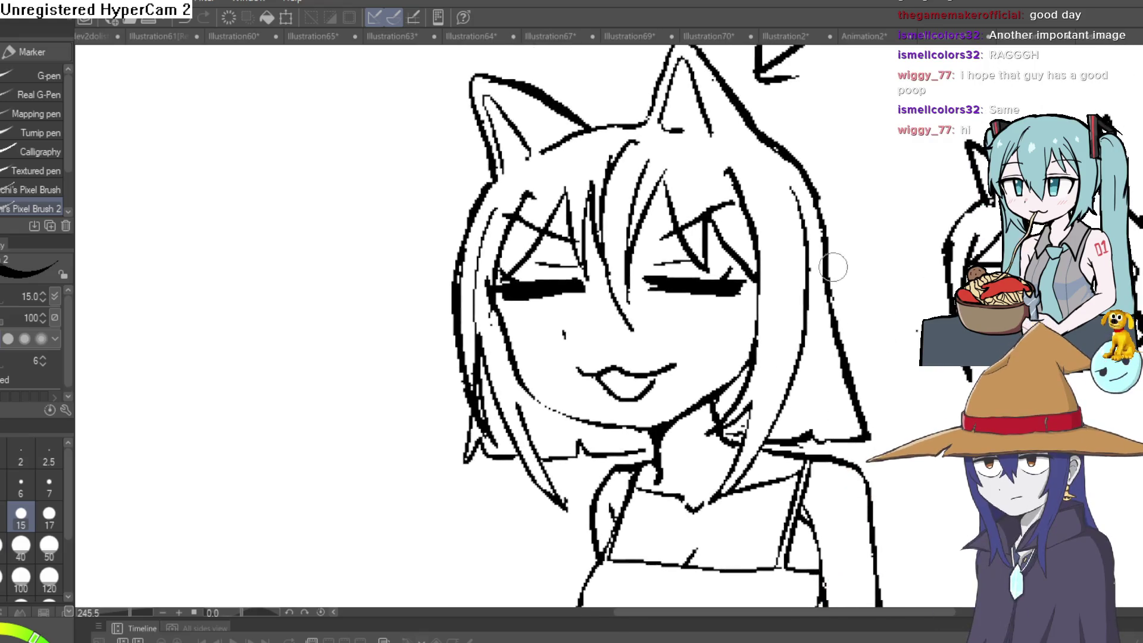
mouse_move(812, 202)
left_mouse_down()
mouse_move(866, 440)
mouse_move(803, 441)
left_mouse_up()
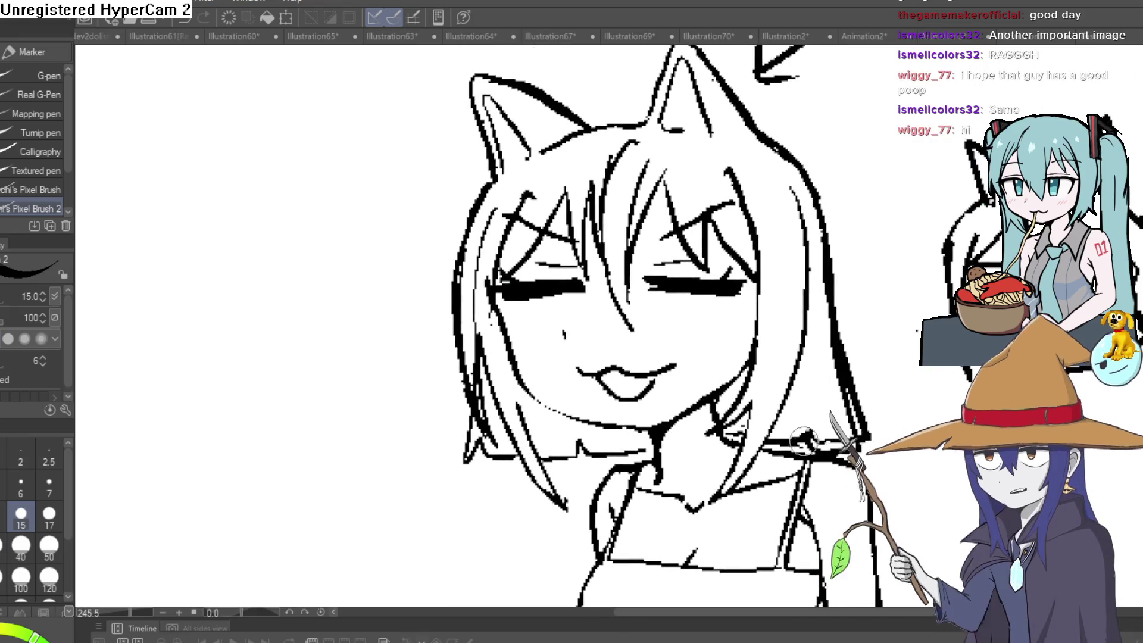
key("e")
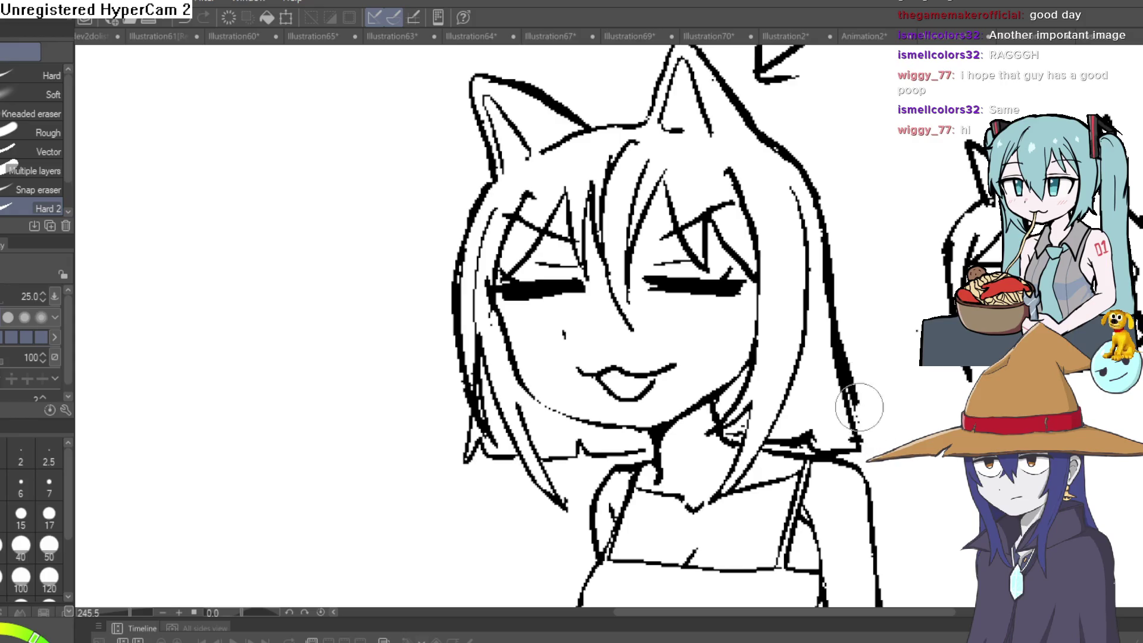
left_click_drag(859, 407, 845, 336)
key("p")
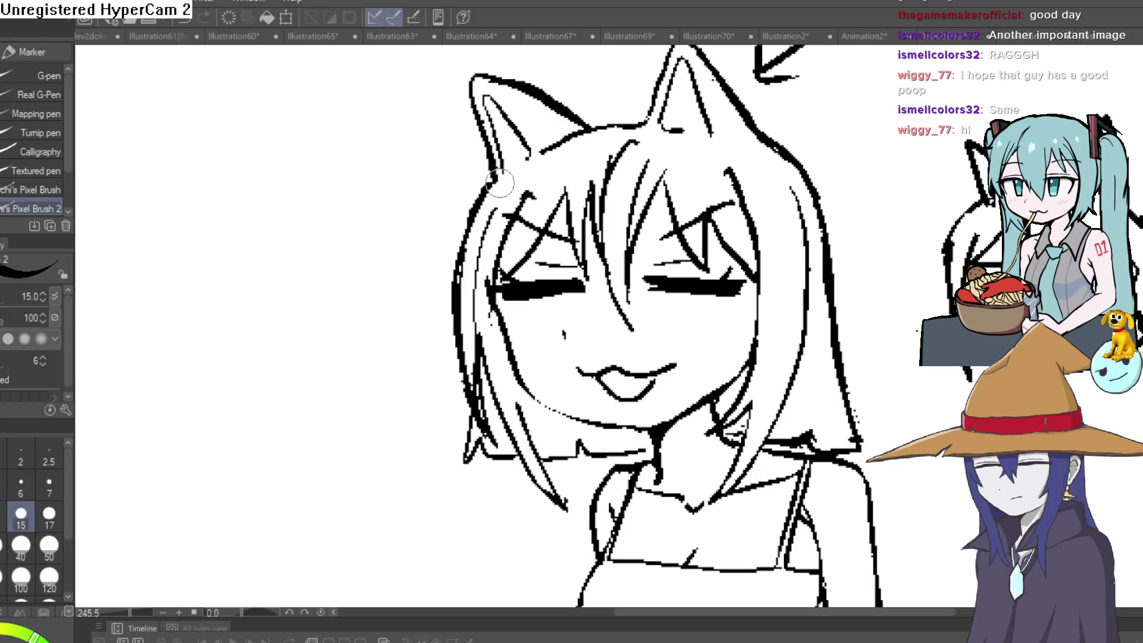
Add a strand line running down the left side of the hair
mouse_move(497, 184)
left_mouse_down()
mouse_move(444, 286)
mouse_move(438, 462)
mouse_move(432, 357)
left_mouse_up()
key("e")
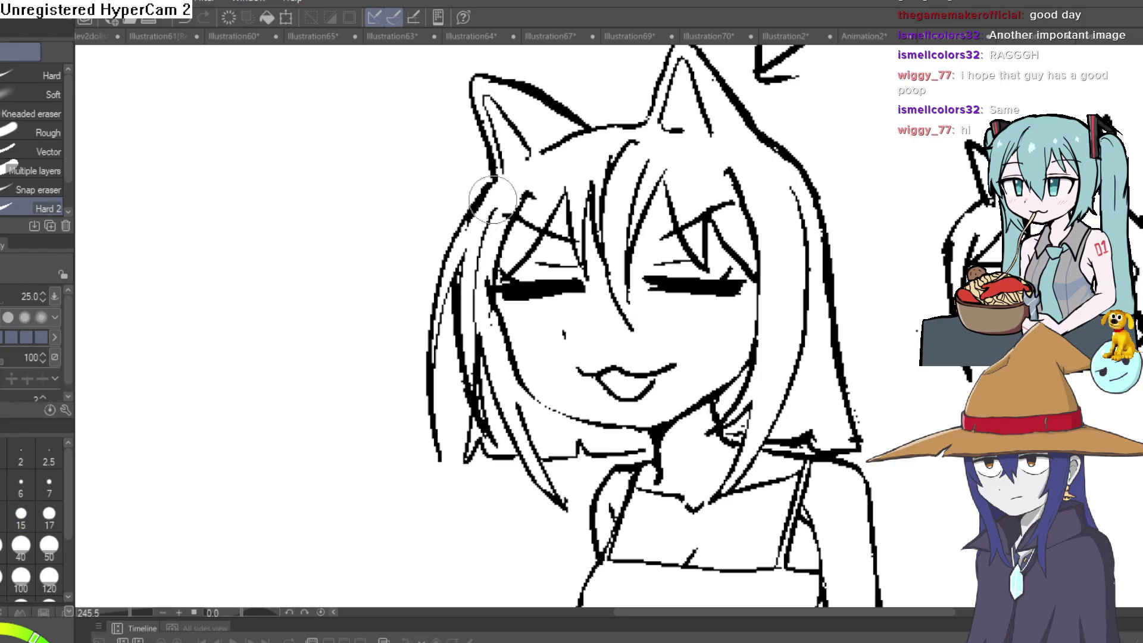
scroll(714, 265, "down", 5)
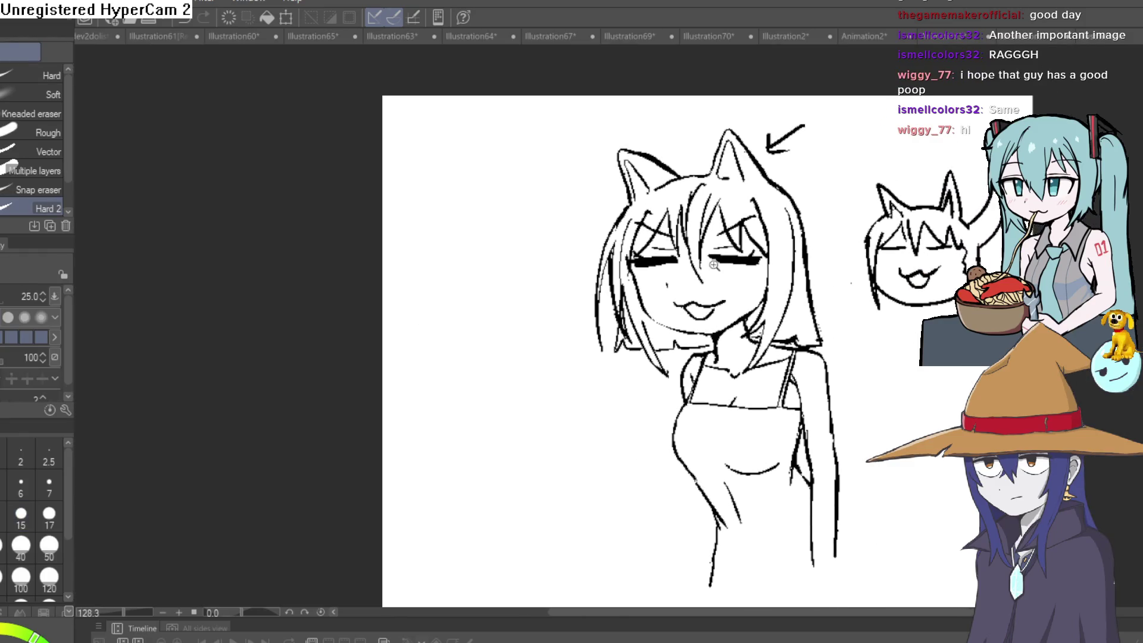
scroll(714, 264, "up", 6)
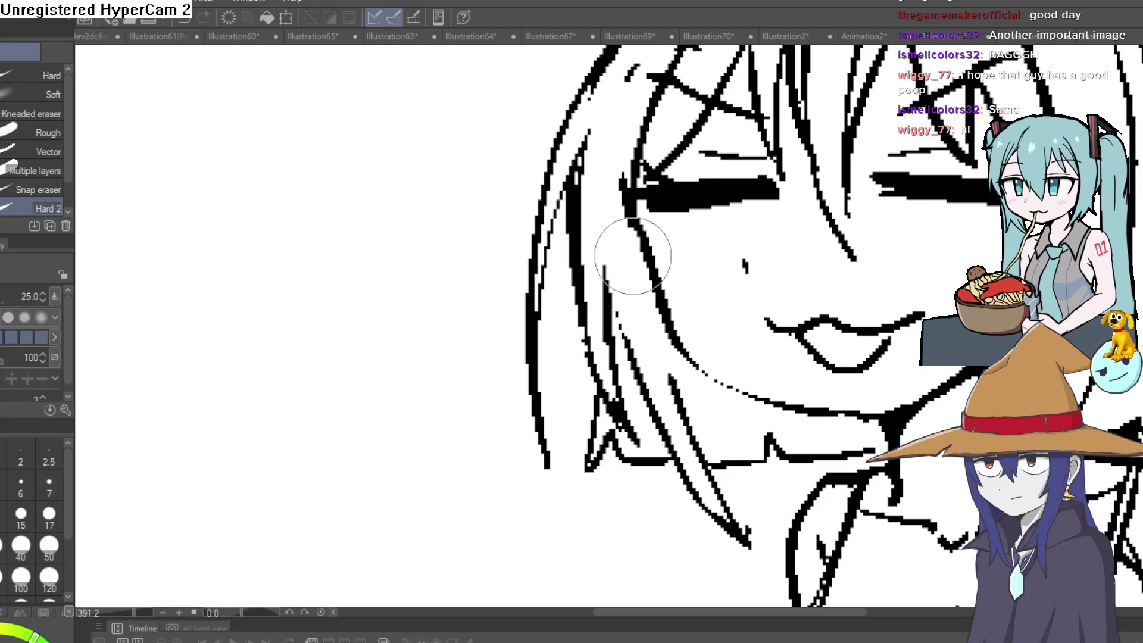
scroll(633, 256, "down", 6)
mouse_move(1085, 232)
left_mouse_down()
mouse_move(858, 243)
mouse_move(774, 224)
mouse_move(768, 203)
left_mouse_up()
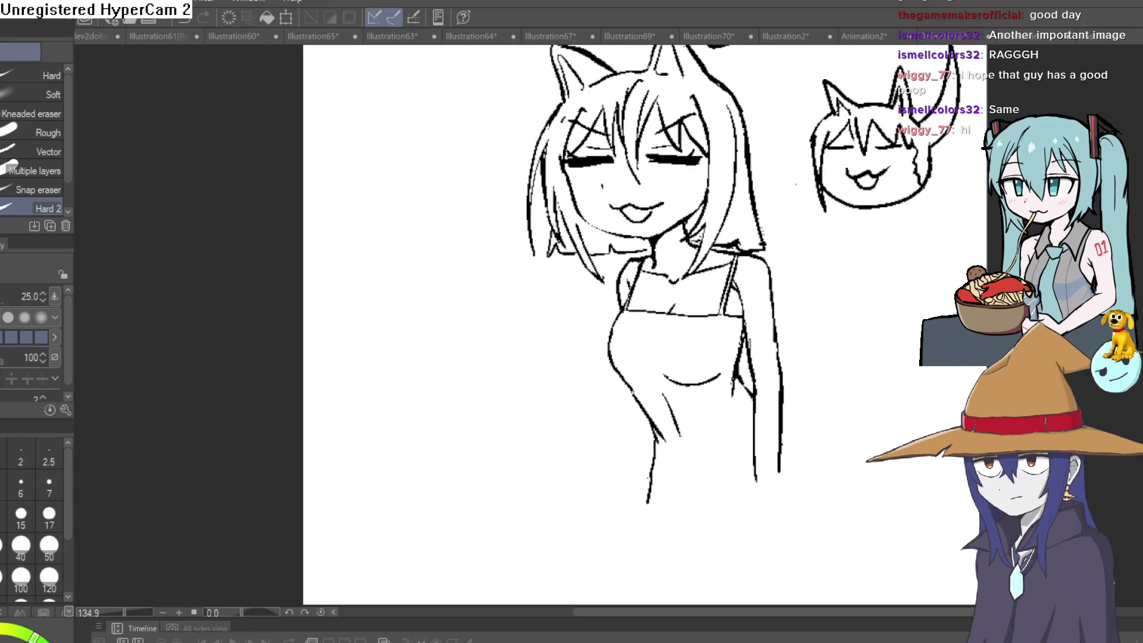
key("p")
scroll(834, 333, "down", 2)
left_click_drag(773, 107, 746, 125)
left_click_drag(751, 112, 760, 129)
left_click_drag(849, 373, 761, 346)
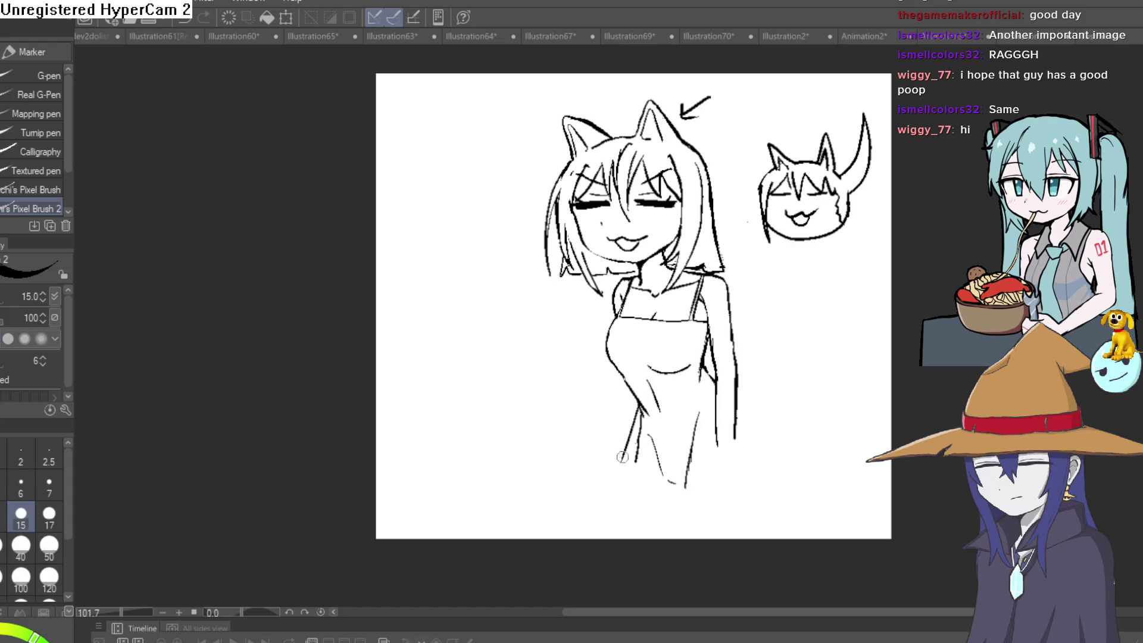
Extend the dress's sides downward and add a cuff to the right arm, erasing stray bits
left_click_drag(639, 408, 612, 492)
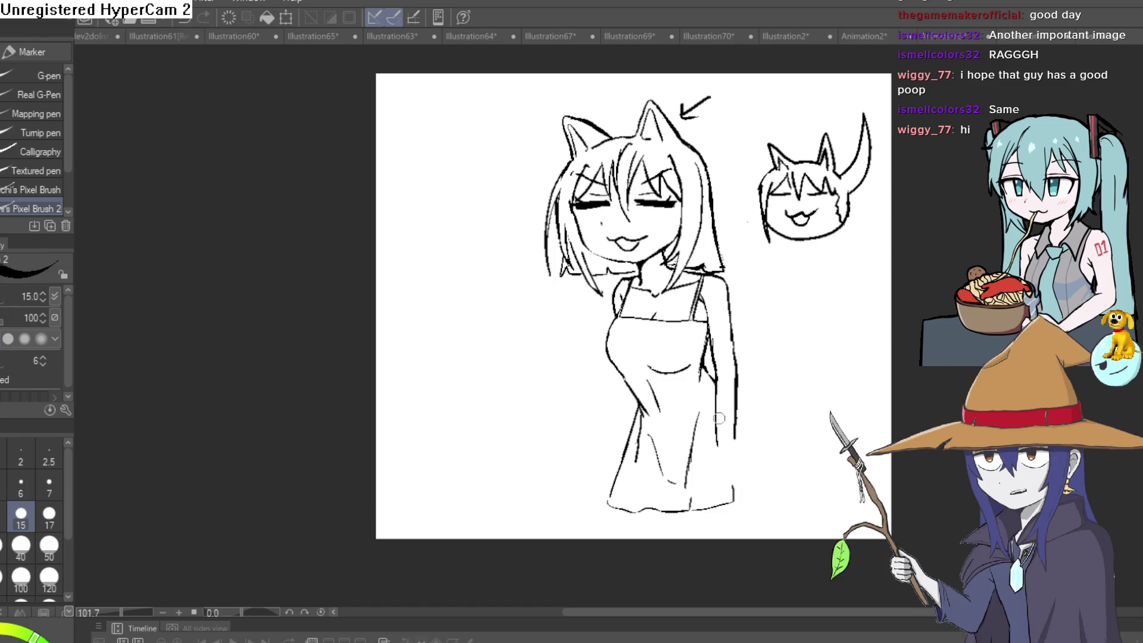
left_click_drag(738, 437, 745, 463)
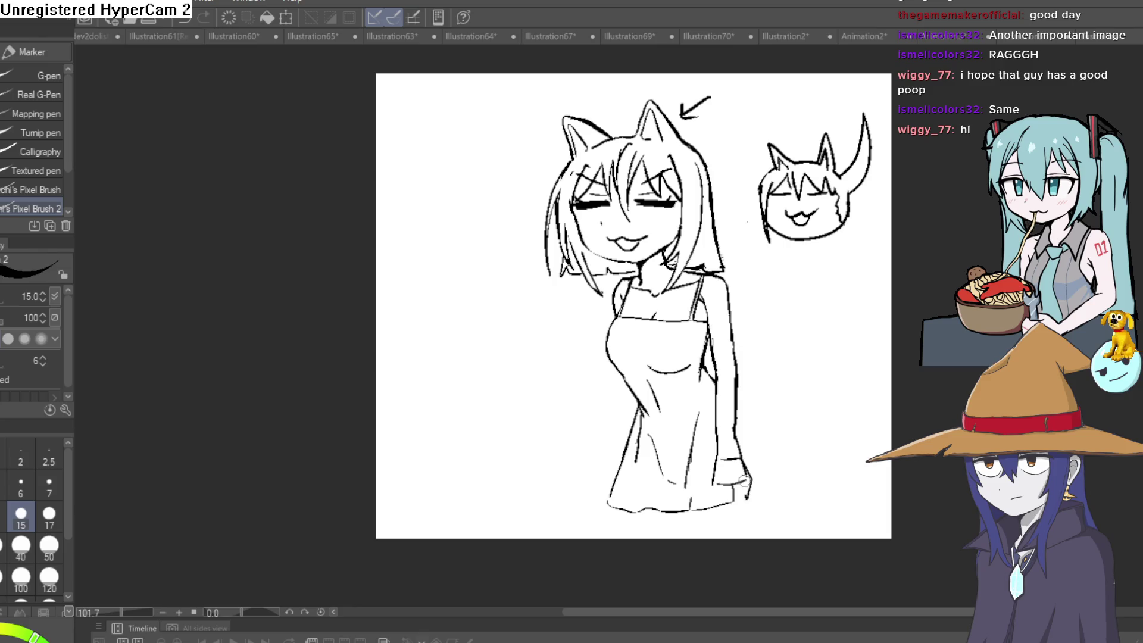
left_click_drag(743, 481, 733, 517)
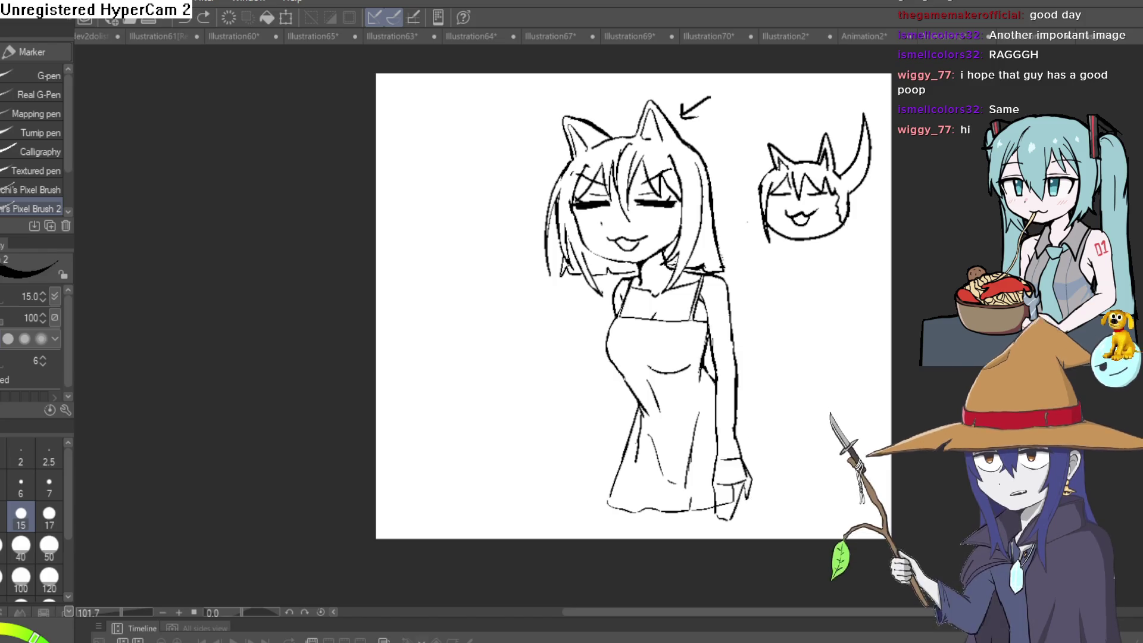
key("e")
left_click_drag(746, 495, 751, 471)
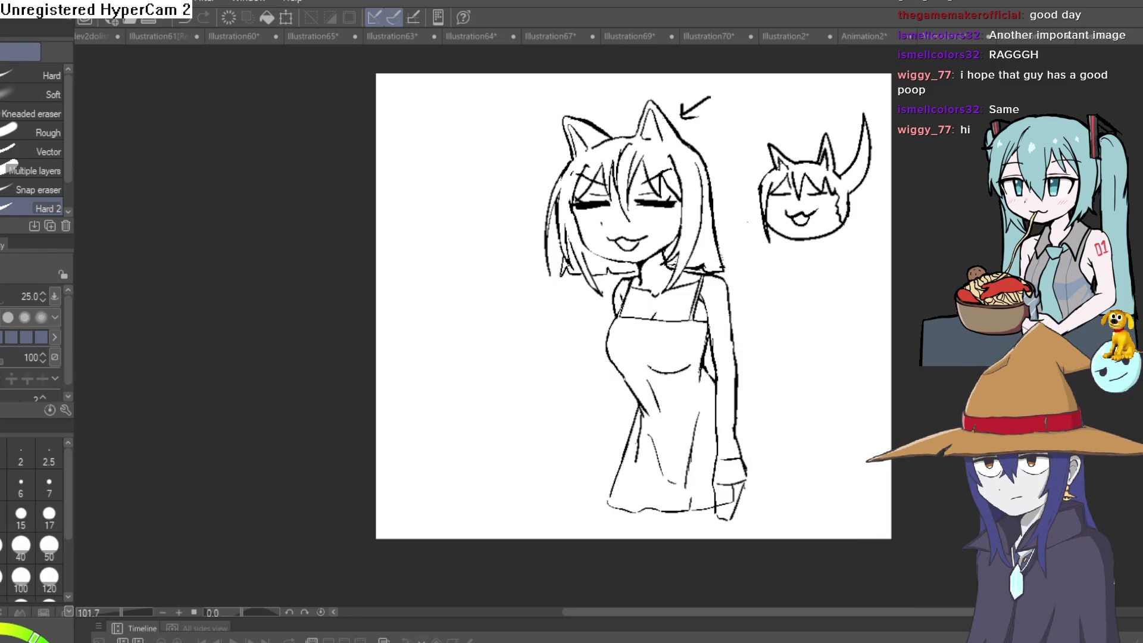
Draw the left edge of the hand and clean stray lines around the sleeve cuff
key("p")
scroll(705, 476, "up", 5)
mouse_move(728, 370)
left_mouse_down()
mouse_move(694, 507)
mouse_move(717, 443)
mouse_move(739, 451)
mouse_move(744, 500)
mouse_move(798, 428)
mouse_move(769, 492)
left_mouse_up()
key("e")
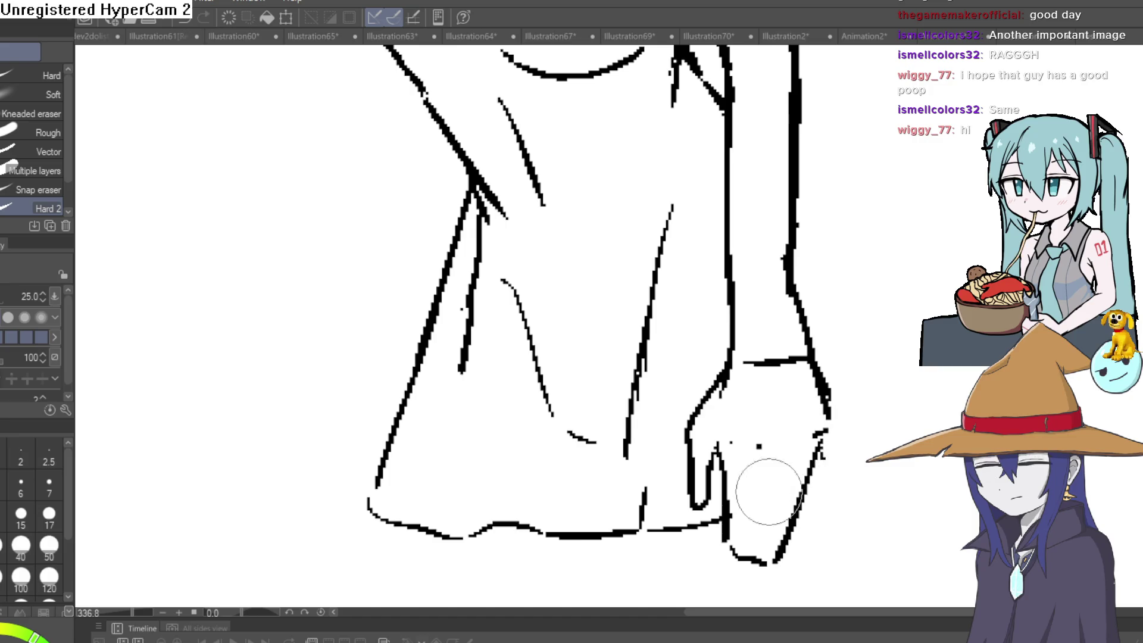
scroll(818, 463, "down", 4)
left_click_drag(775, 438, 766, 455)
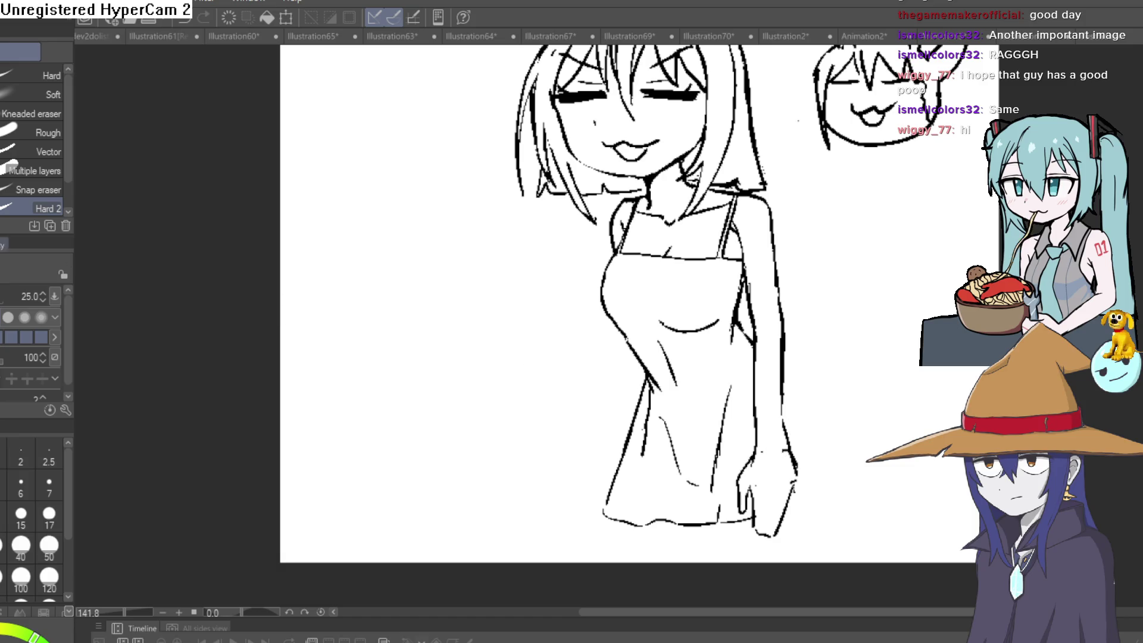
key("p")
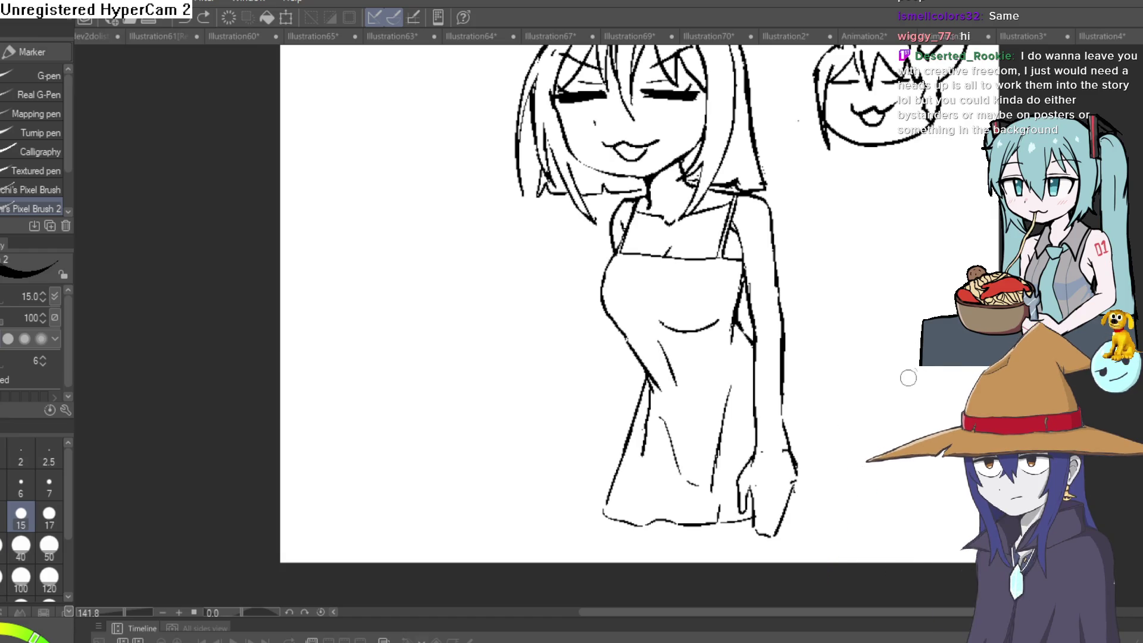
Draw two legs below the skirt hem with a joining line, trimming the strokes
left_click_drag(908, 377, 852, 260)
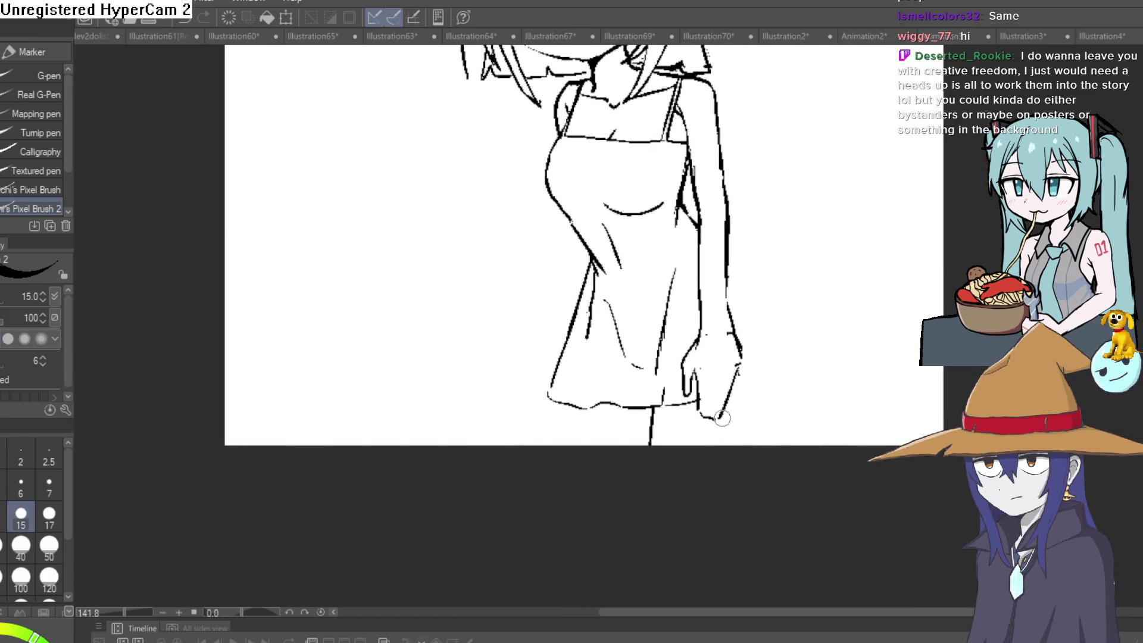
left_click_drag(652, 410, 664, 445)
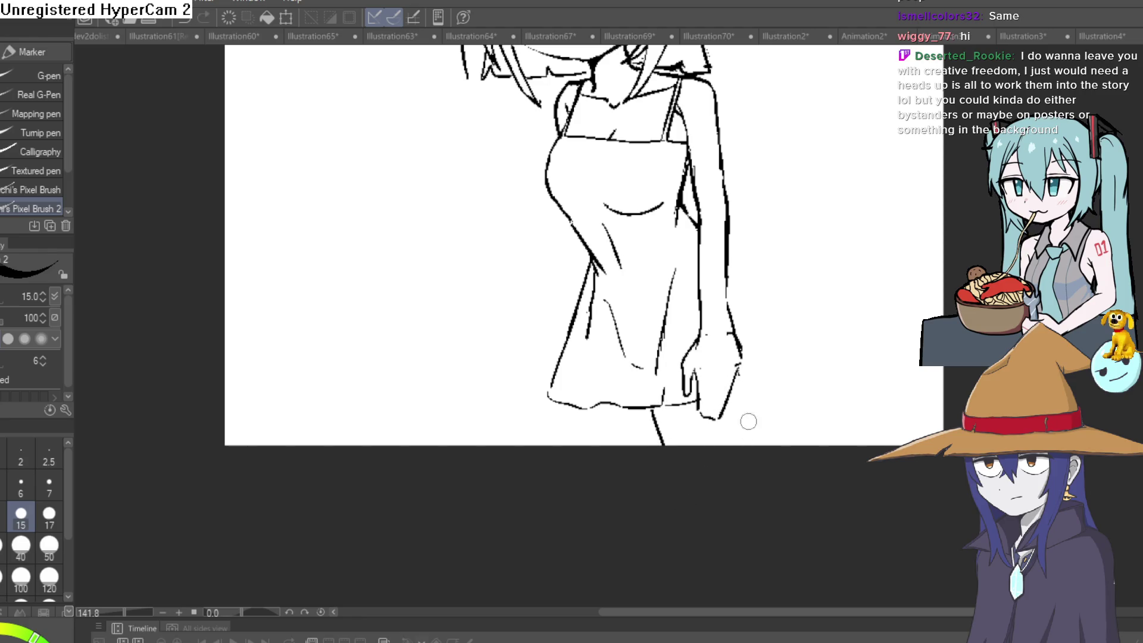
left_click_drag(733, 381, 738, 445)
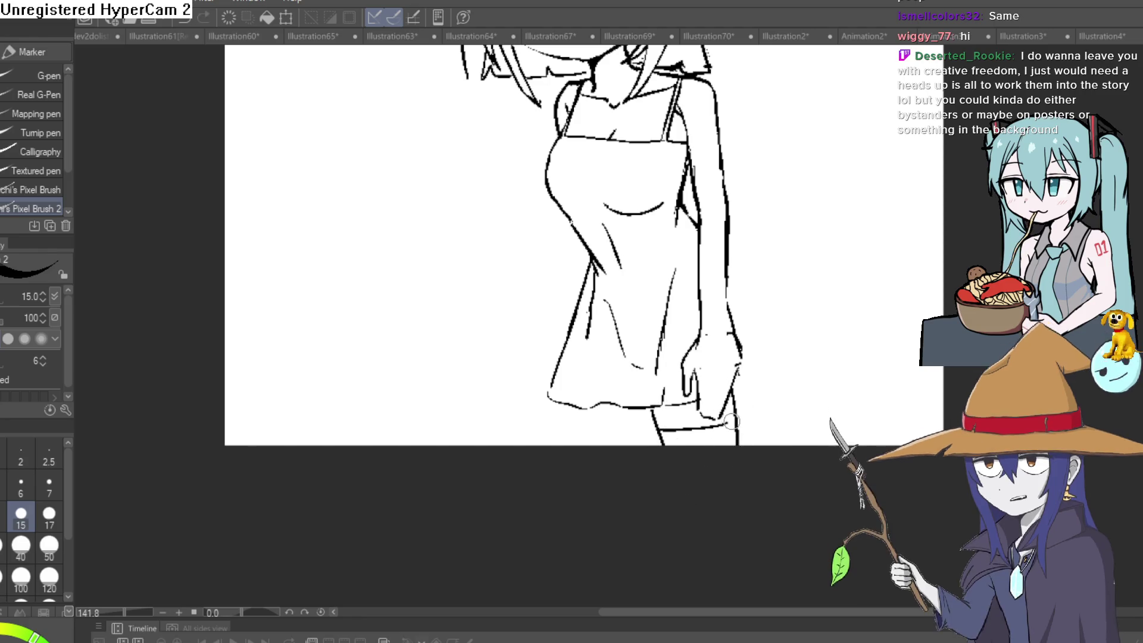
mouse_move(658, 430)
left_mouse_down()
mouse_move(739, 419)
mouse_move(747, 444)
left_mouse_up()
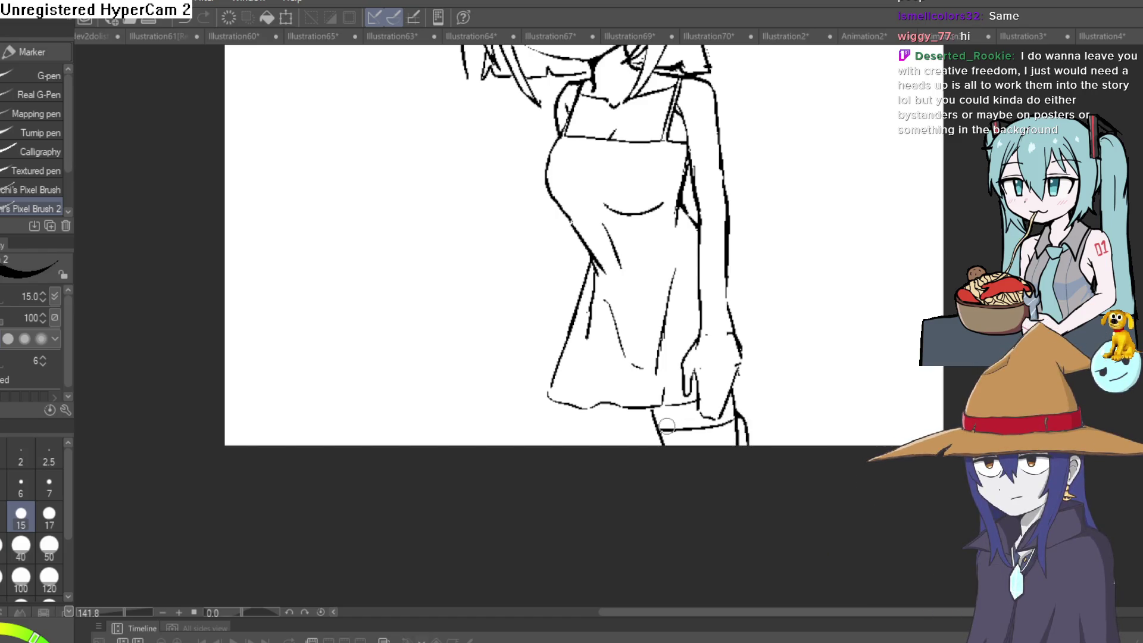
key("e")
mouse_move(655, 431)
left_mouse_down()
mouse_move(664, 444)
mouse_move(658, 426)
left_mouse_up()
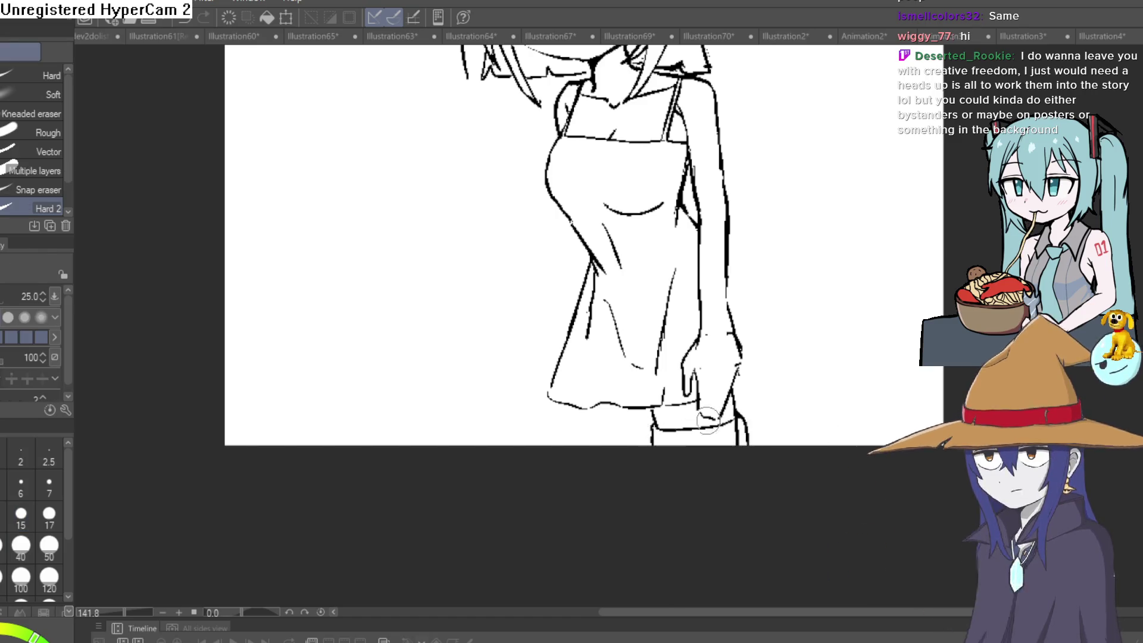
left_click_drag(738, 440, 747, 411)
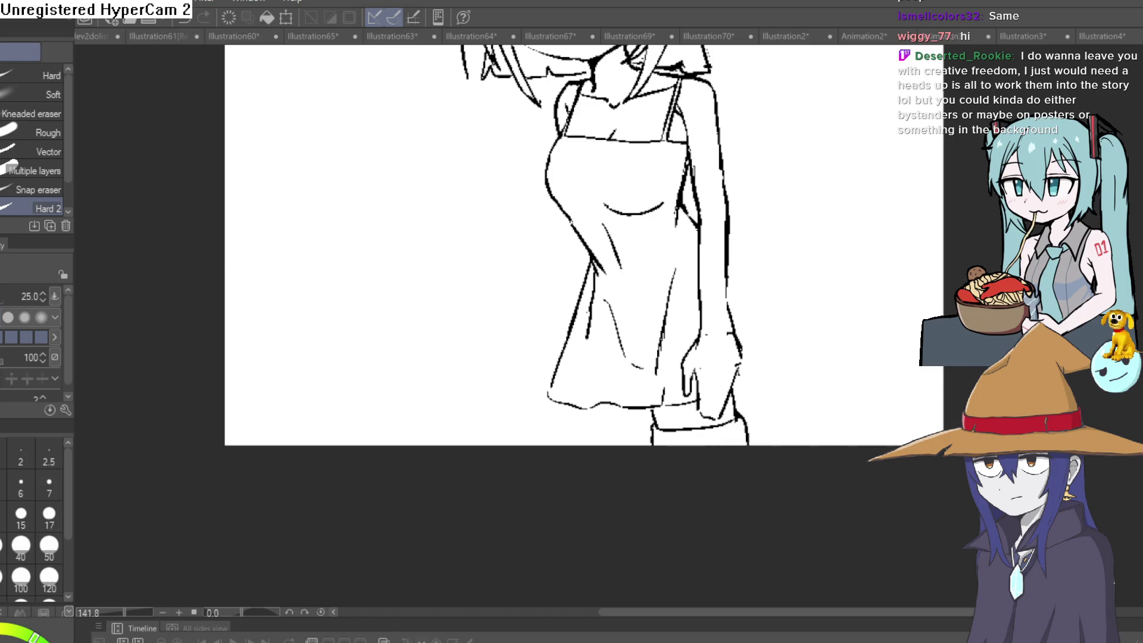
key("p")
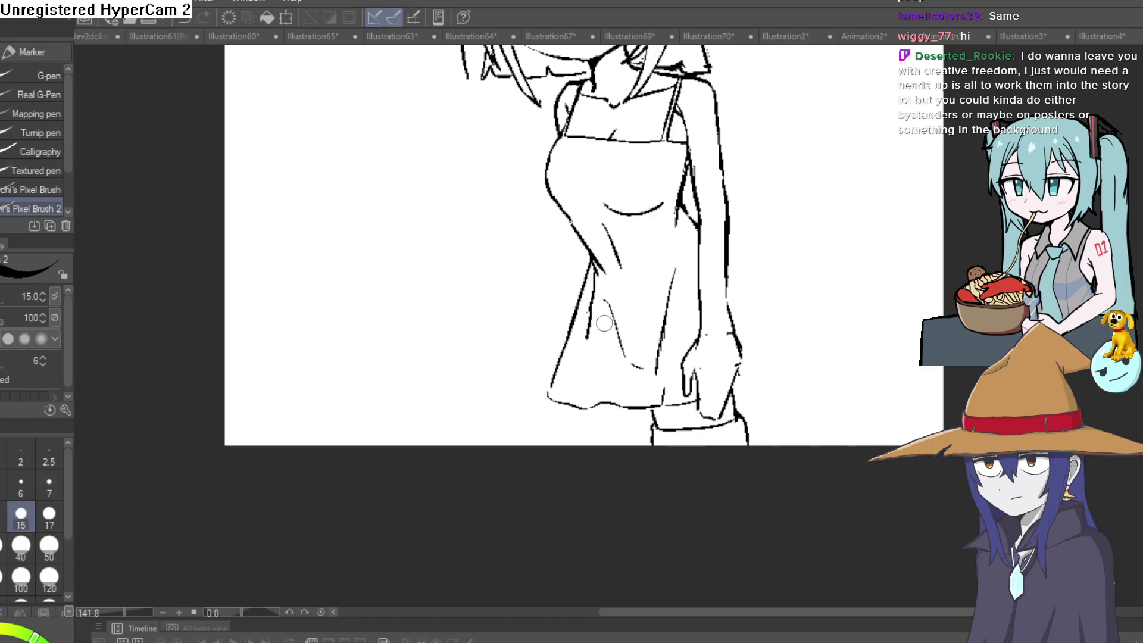
Redraw the dress's left edge to the hem and a leg line to the canvas bottom
left_click_drag(583, 296, 537, 435)
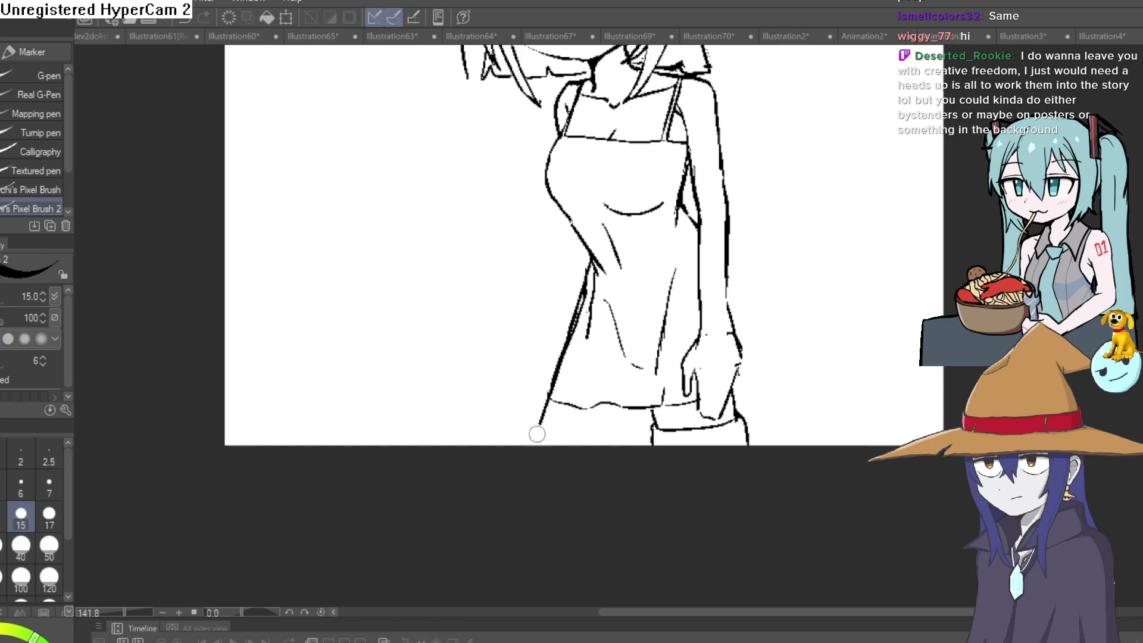
left_click_drag(631, 362, 619, 450)
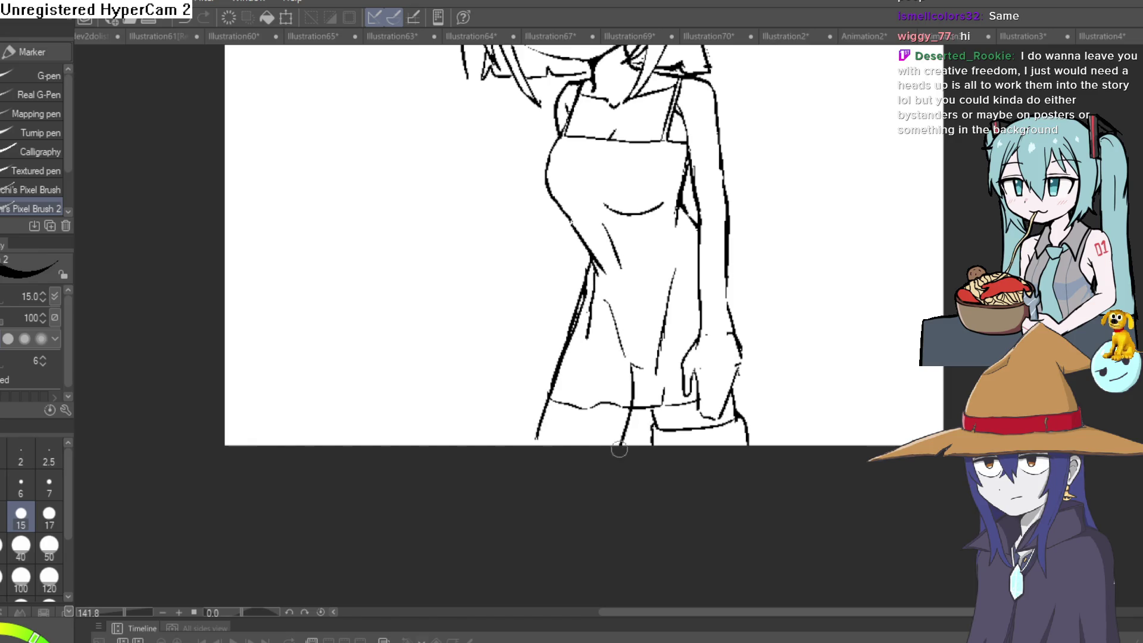
key("ctrl+z")
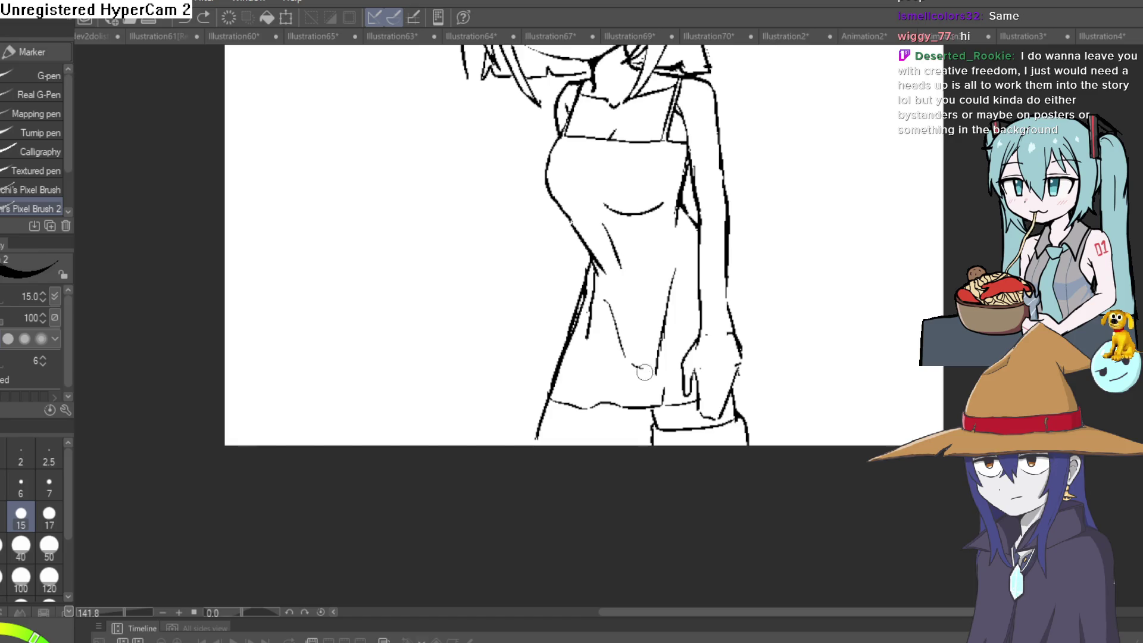
left_click_drag(645, 372, 622, 444)
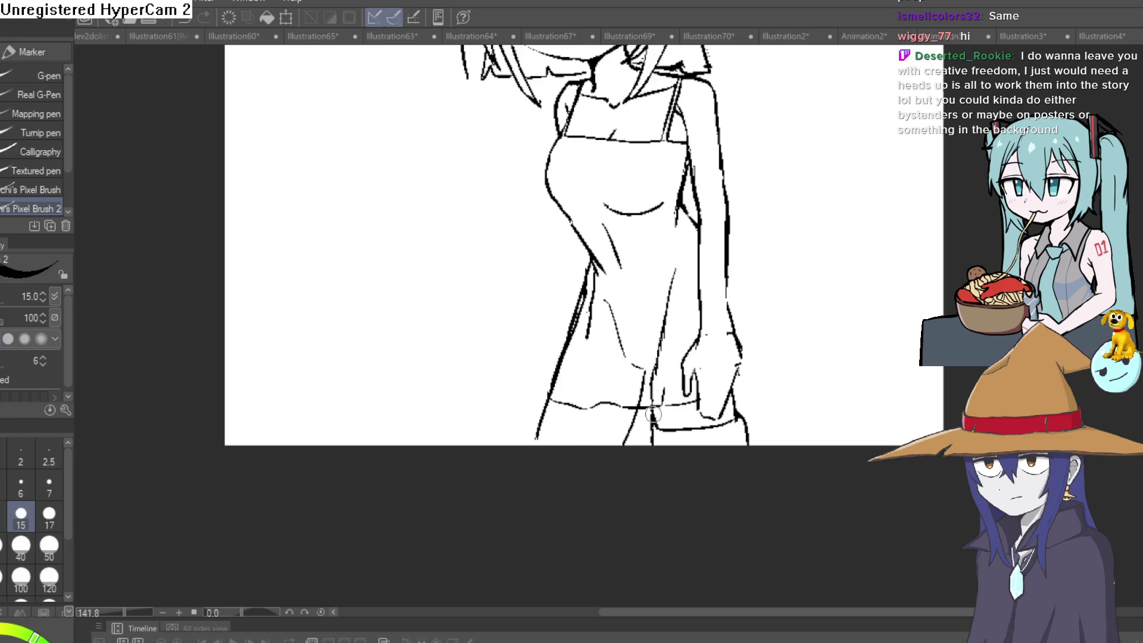
Erase the extra vertical leg line, the diagonal torso line and the inner left torso stroke
key("e")
left_click_drag(653, 415, 665, 323)
mouse_move(638, 390)
left_mouse_down()
mouse_move(617, 340)
mouse_move(649, 367)
left_mouse_up()
mouse_move(621, 318)
left_mouse_down()
mouse_move(598, 280)
mouse_move(601, 244)
left_mouse_up()
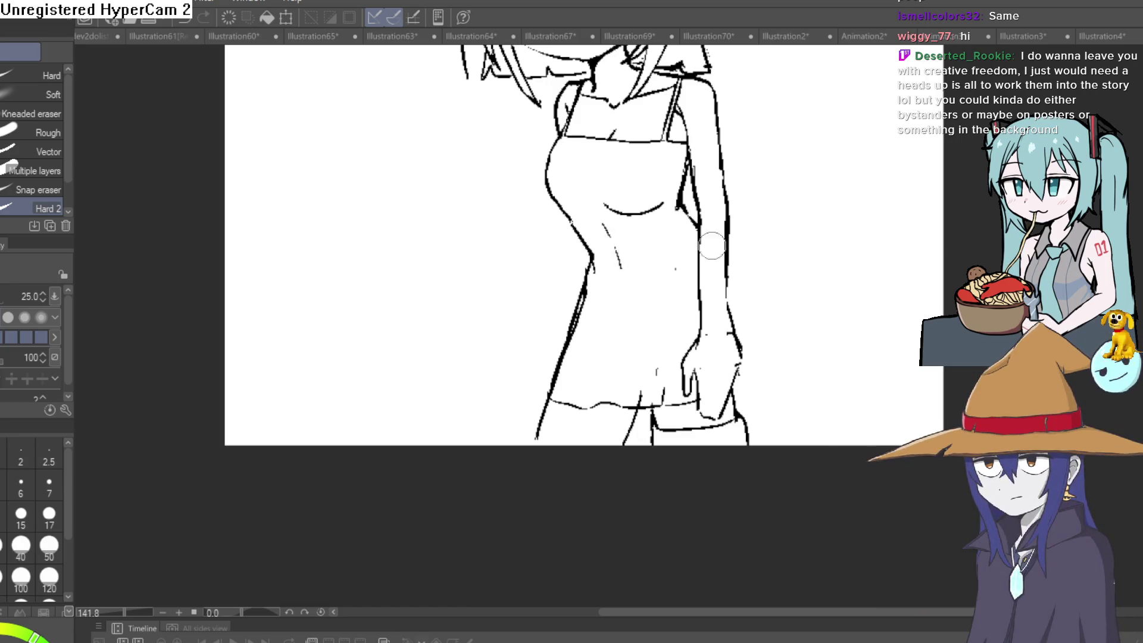
scroll(773, 331, "down", 5)
left_click_drag(776, 315, 774, 296)
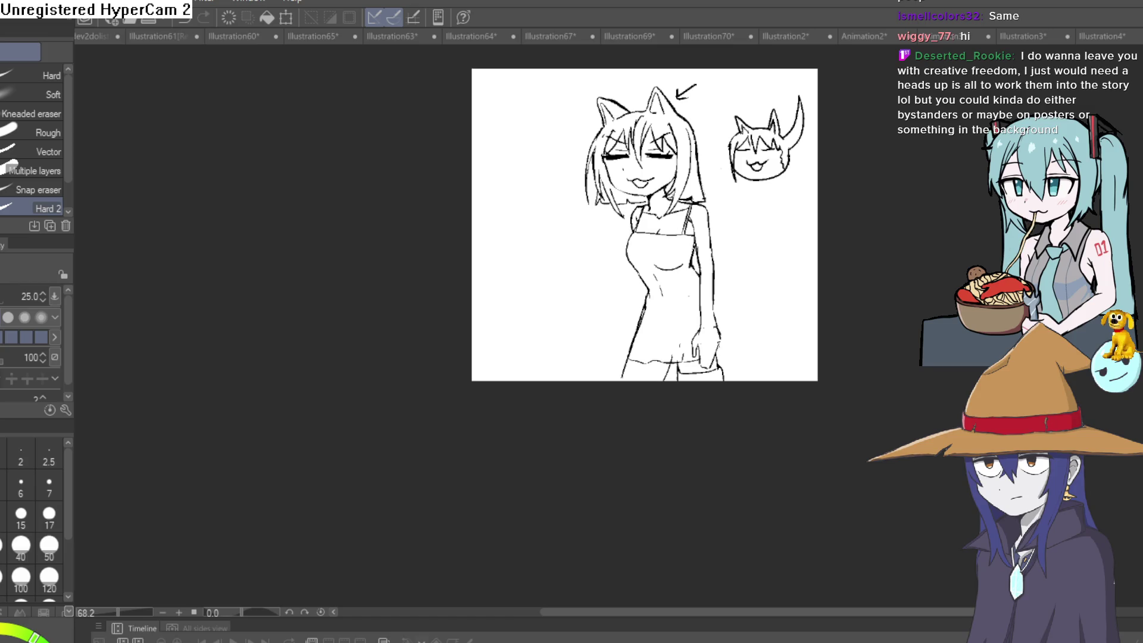
Rotate the canvas and ink the arm's right edge down past the hand with the Marker pen
key("p")
left_click_drag(676, 248, 733, 264)
scroll(720, 322, "up", 5)
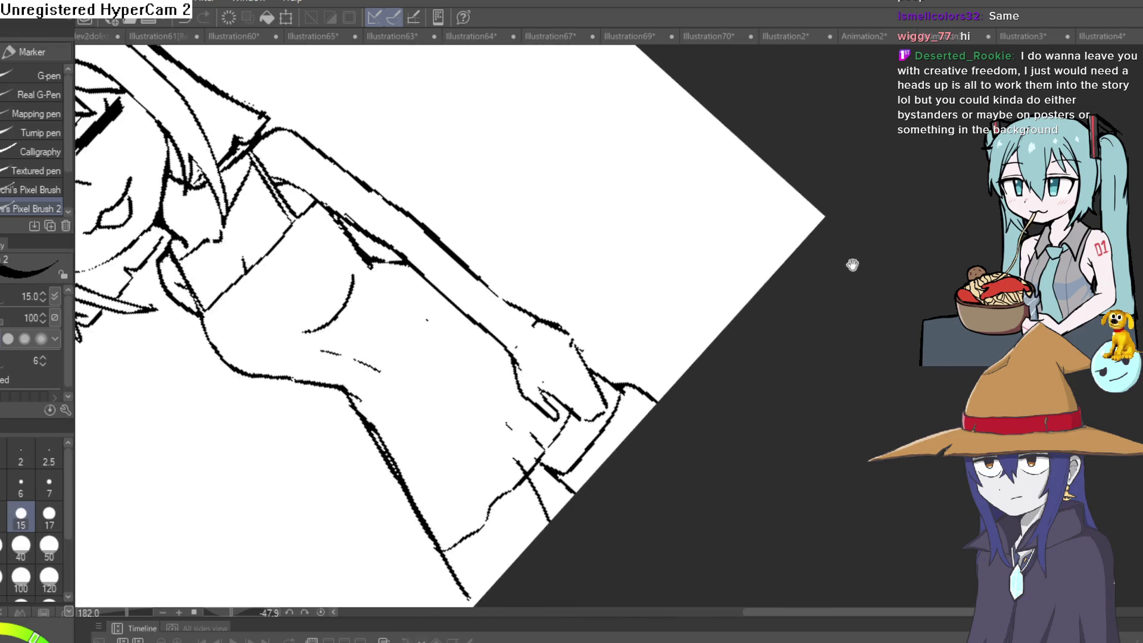
mouse_move(852, 261)
left_mouse_down()
mouse_move(712, 324)
mouse_move(628, 259)
mouse_move(641, 224)
left_mouse_up()
left_click_drag(600, 264, 637, 329)
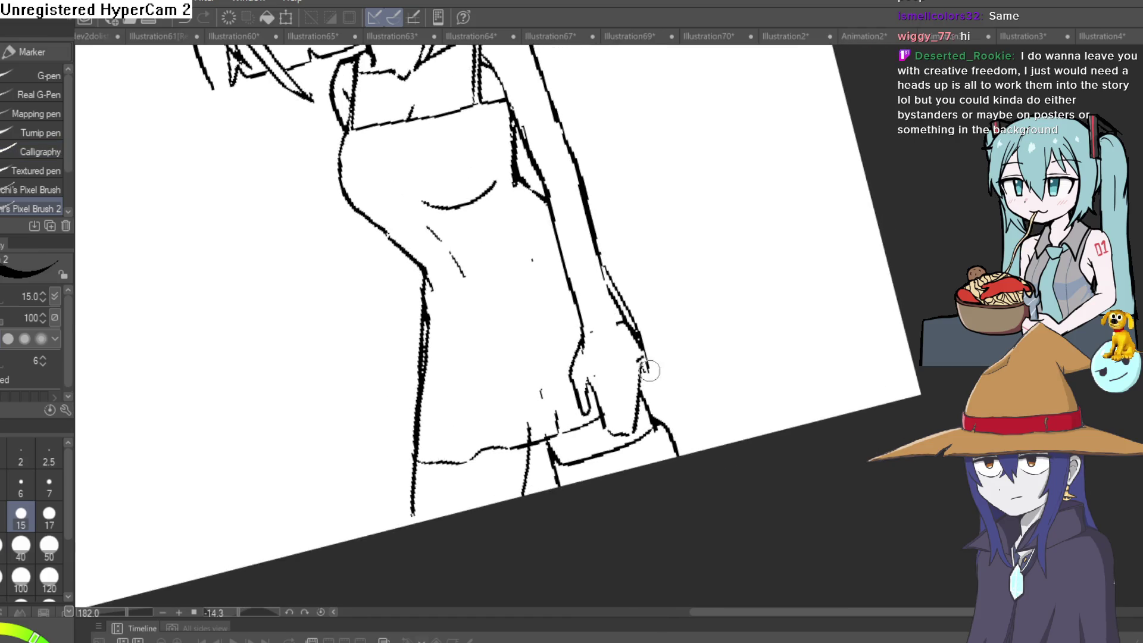
mouse_move(648, 370)
left_mouse_down()
mouse_move(657, 459)
mouse_move(645, 399)
left_mouse_up()
Erase the stray tick beside the lower right line with the Hard eraser
key("e")
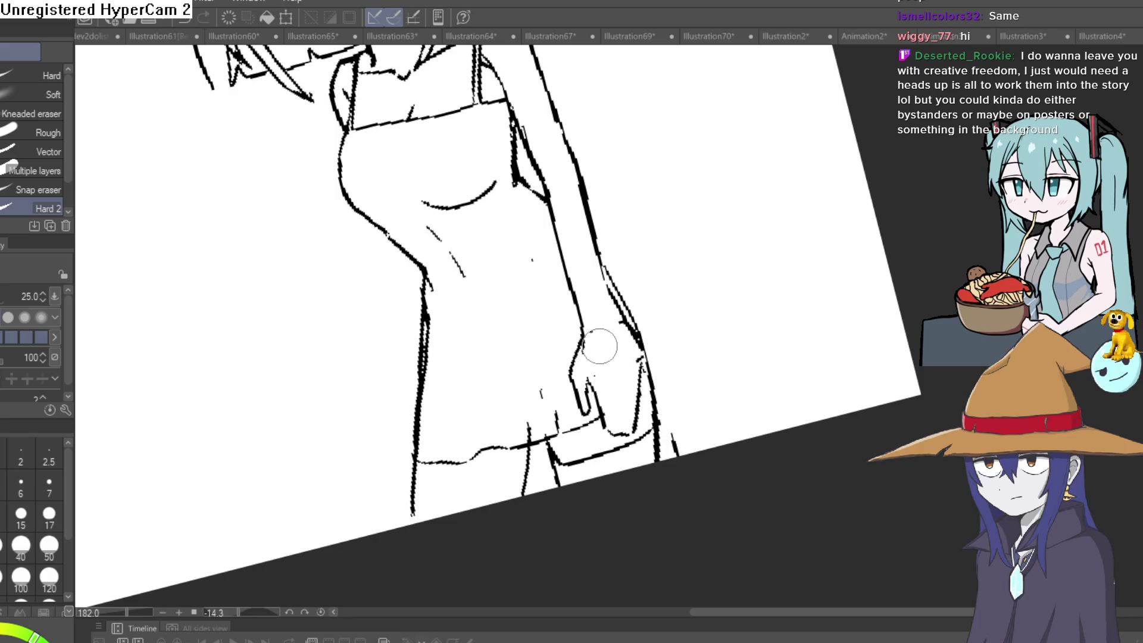
mouse_move(655, 455)
left_mouse_down()
mouse_move(676, 441)
mouse_move(667, 456)
mouse_move(574, 459)
mouse_move(640, 441)
mouse_move(573, 462)
mouse_move(755, 426)
mouse_move(741, 346)
mouse_move(757, 304)
mouse_move(758, 360)
left_mouse_up()
scroll(572, 462, "down", 5)
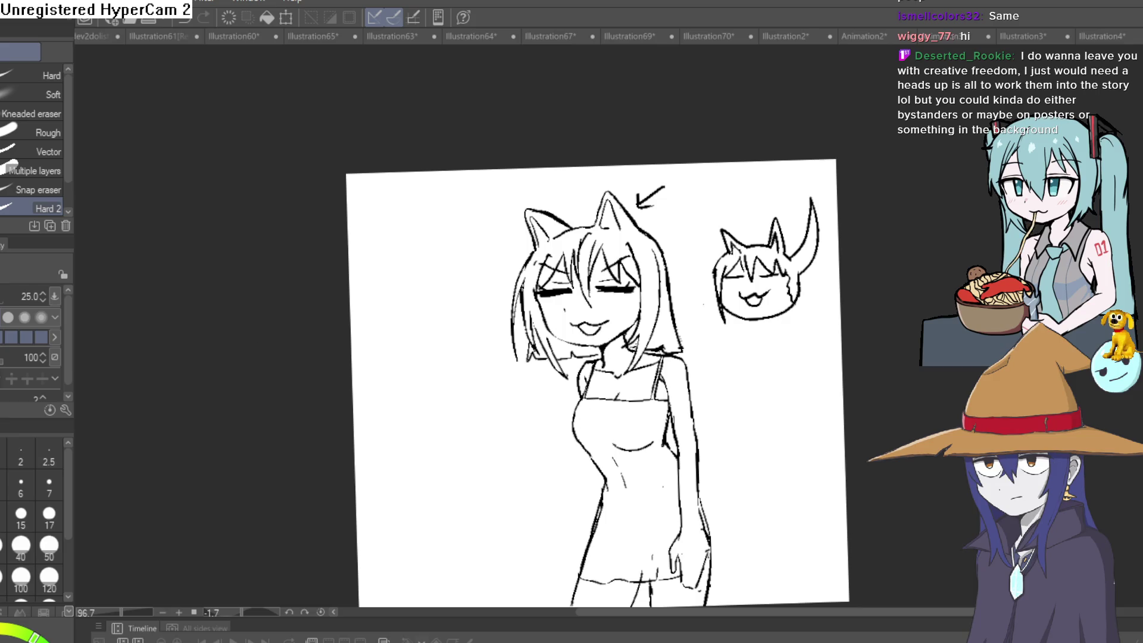
Ink along the girl's left body line and erase the excess thick ink
key("p")
scroll(750, 494, "up", 4)
left_click_drag(663, 504, 800, 318)
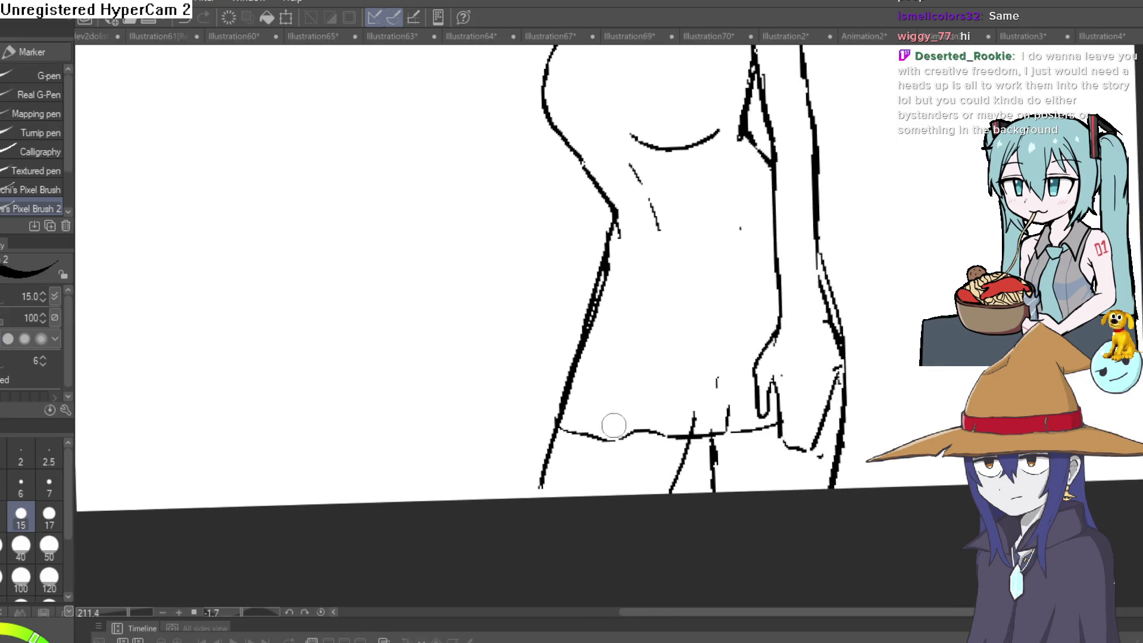
left_click_drag(542, 441, 598, 310)
key("e")
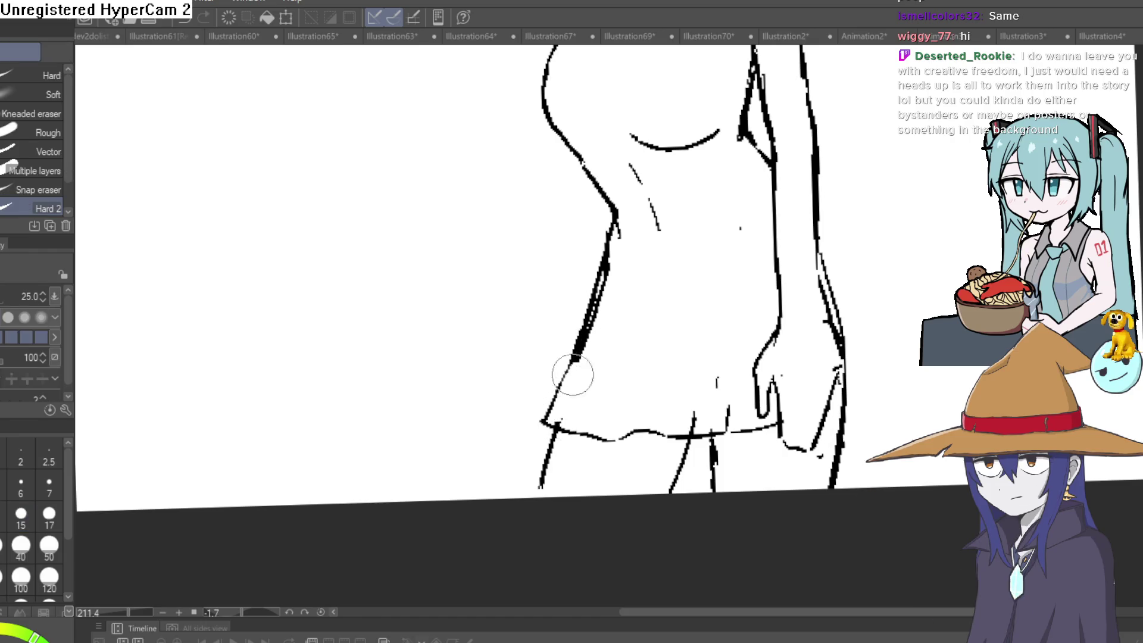
mouse_move(573, 375)
left_mouse_down()
mouse_move(618, 242)
mouse_move(650, 230)
left_mouse_up()
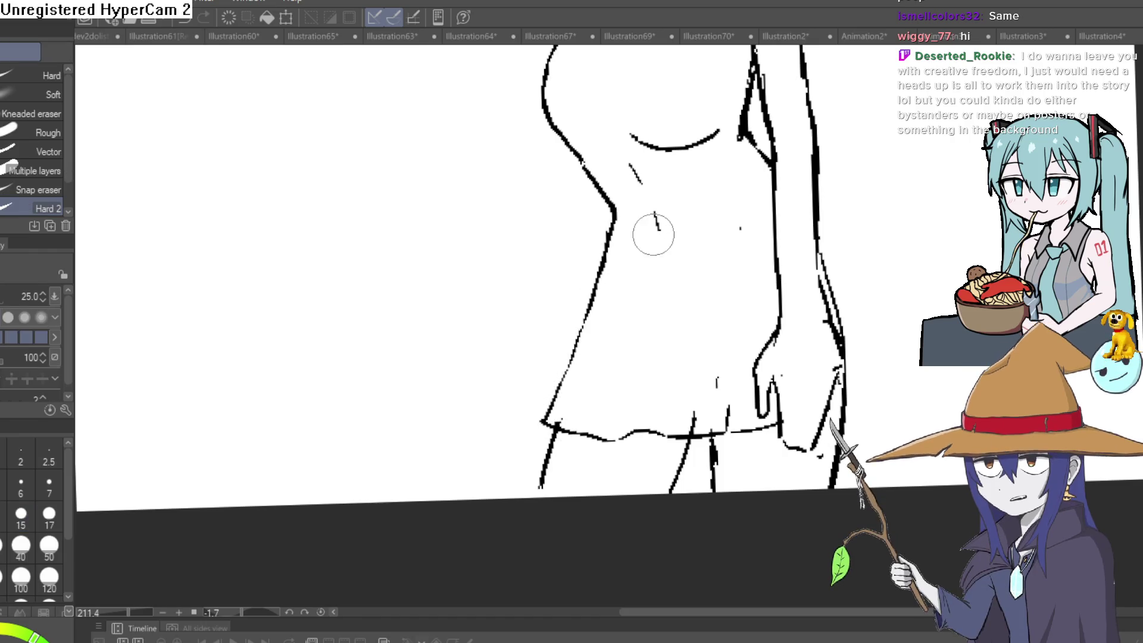
Redraw the inner body line, extending it downward
key("p")
scroll(736, 415, "down", 5)
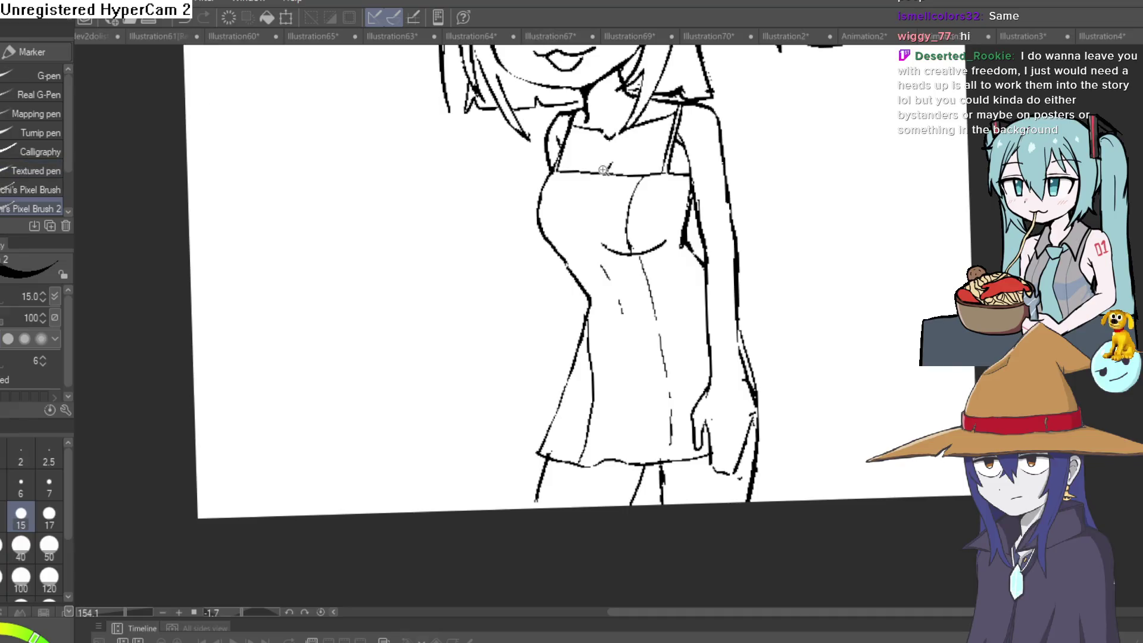
scroll(683, 200, "up", 8)
left_click_drag(480, 201, 537, 376)
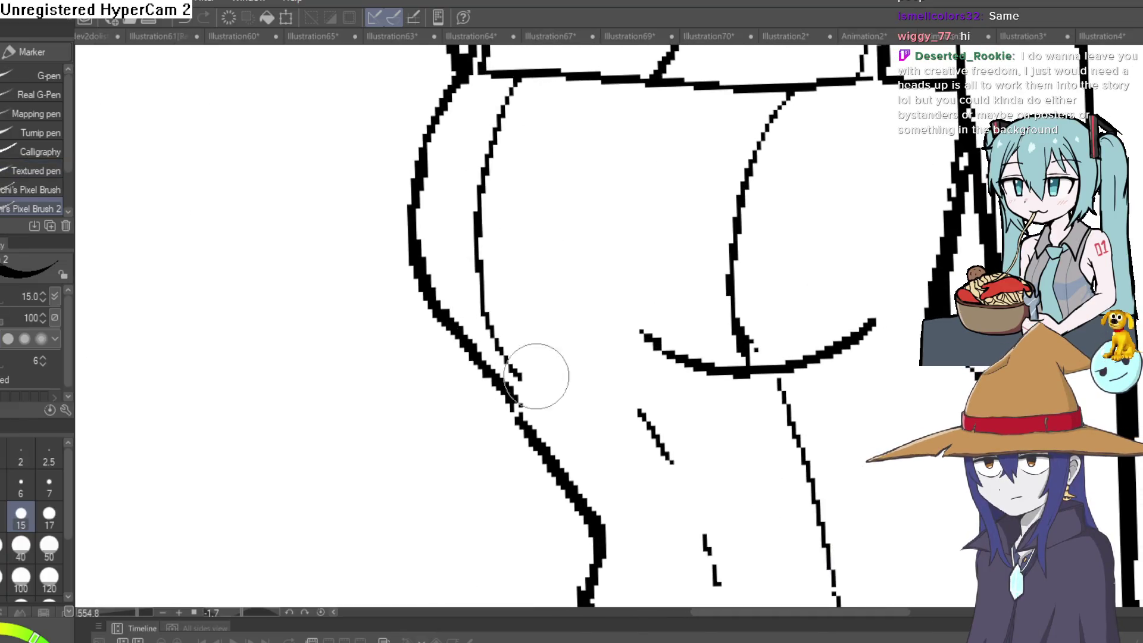
key("ctrl+z")
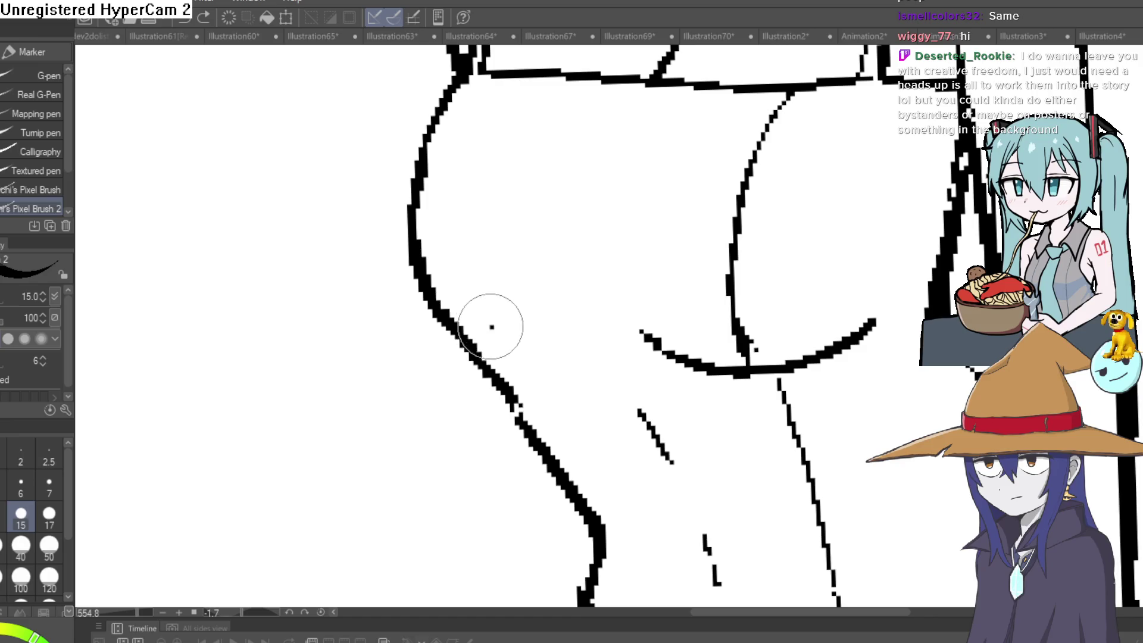
left_click_drag(492, 327, 506, 90)
left_click_drag(497, 327, 524, 417)
Erase the stray marks near the lower arc, its left tail and the vertical line below it
left_click_drag(944, 318, 893, 321)
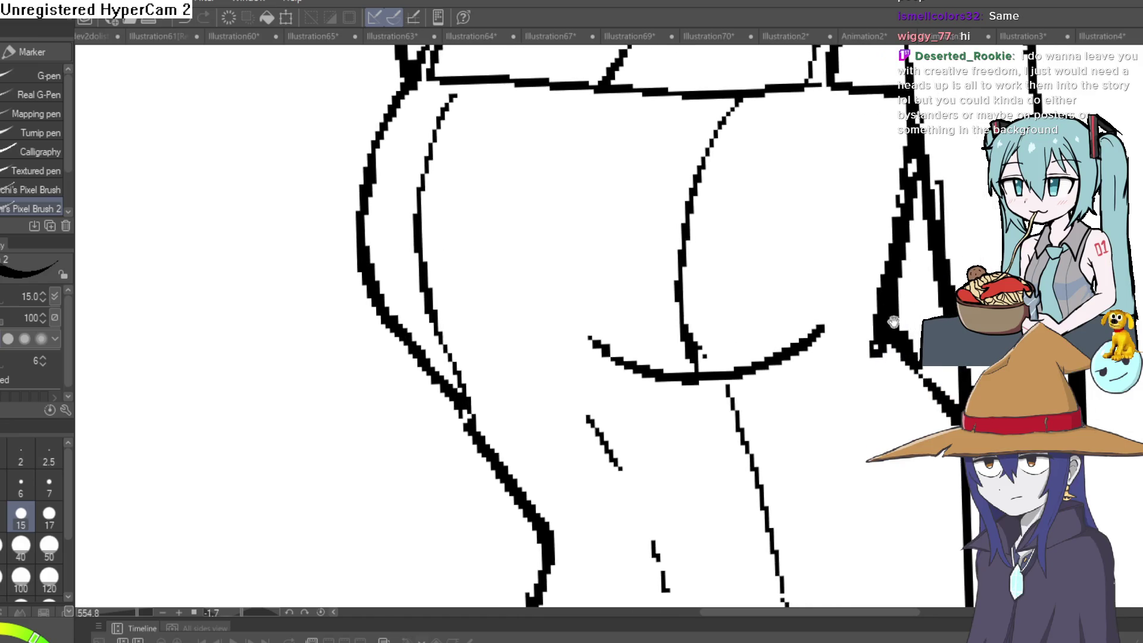
scroll(893, 321, "down", 5)
scroll(786, 370, "up", 4)
key("e")
left_click_drag(798, 411, 730, 206)
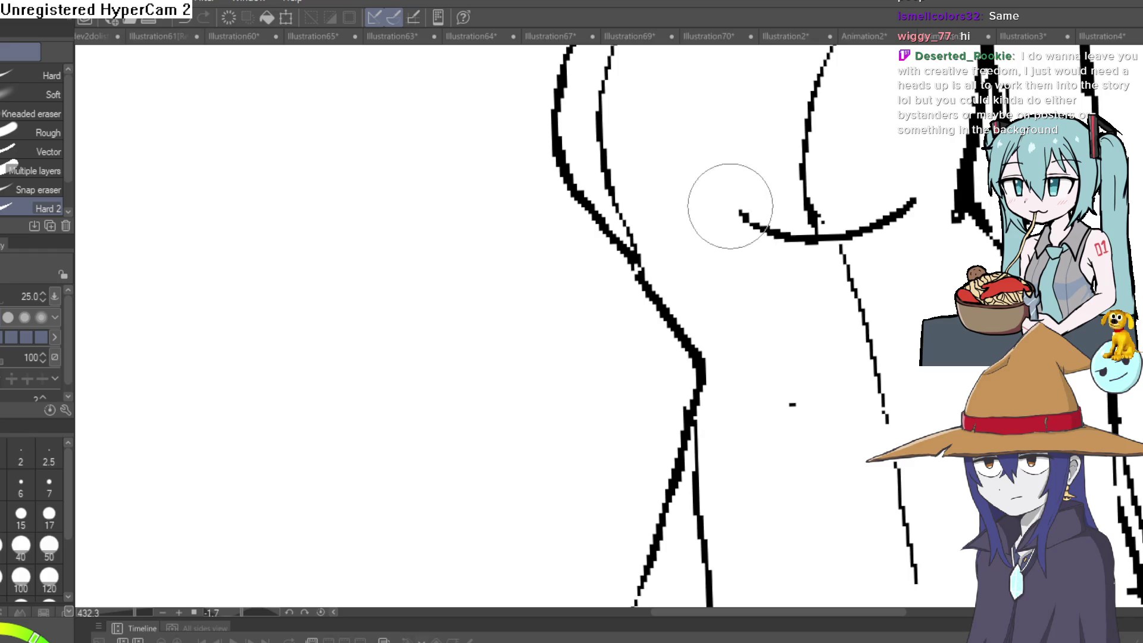
left_click(731, 206)
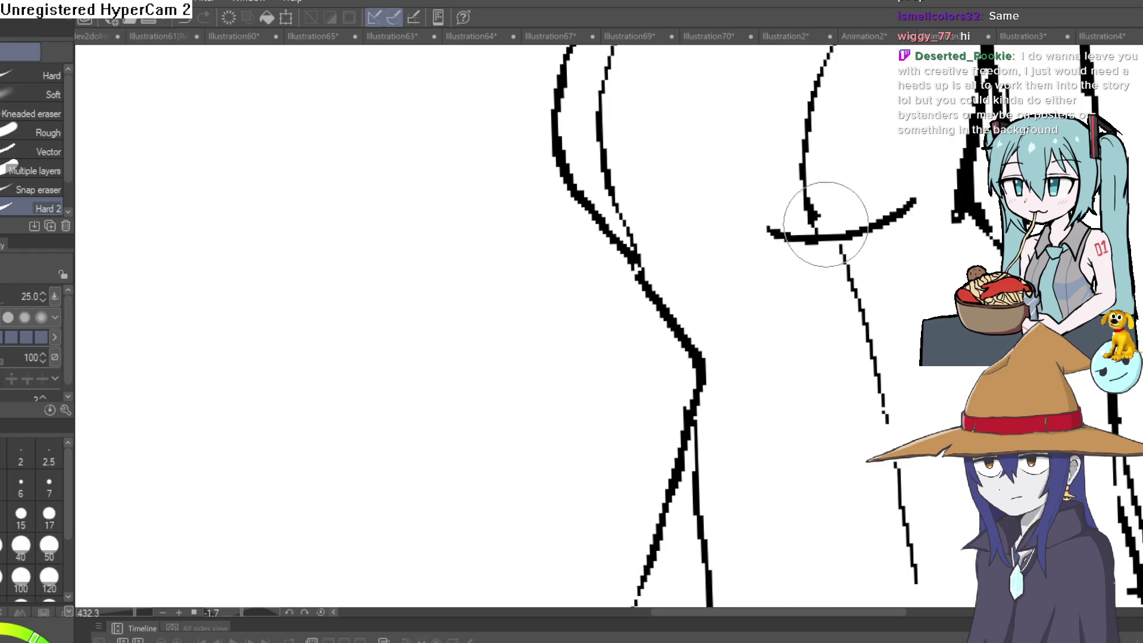
mouse_move(826, 225)
left_mouse_down()
mouse_move(813, 199)
mouse_move(801, 234)
mouse_move(839, 274)
mouse_move(811, 251)
mouse_move(923, 199)
left_mouse_up()
scroll(923, 199, "down", 8)
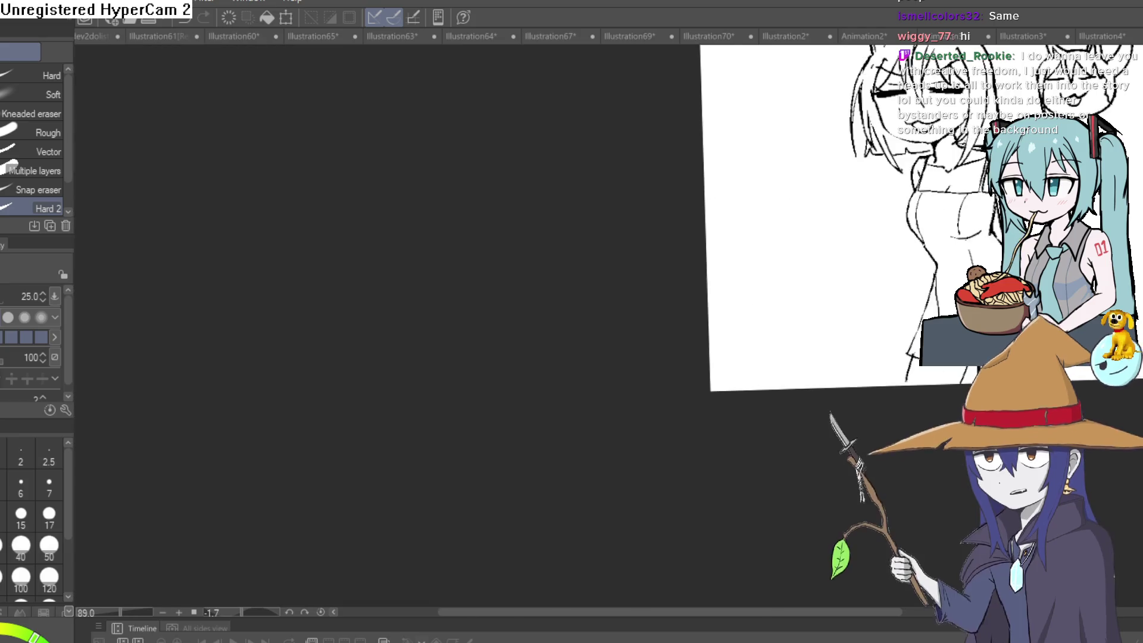
mouse_move(1034, 238)
left_mouse_down()
mouse_move(939, 237)
mouse_move(811, 268)
mouse_move(802, 322)
left_mouse_up()
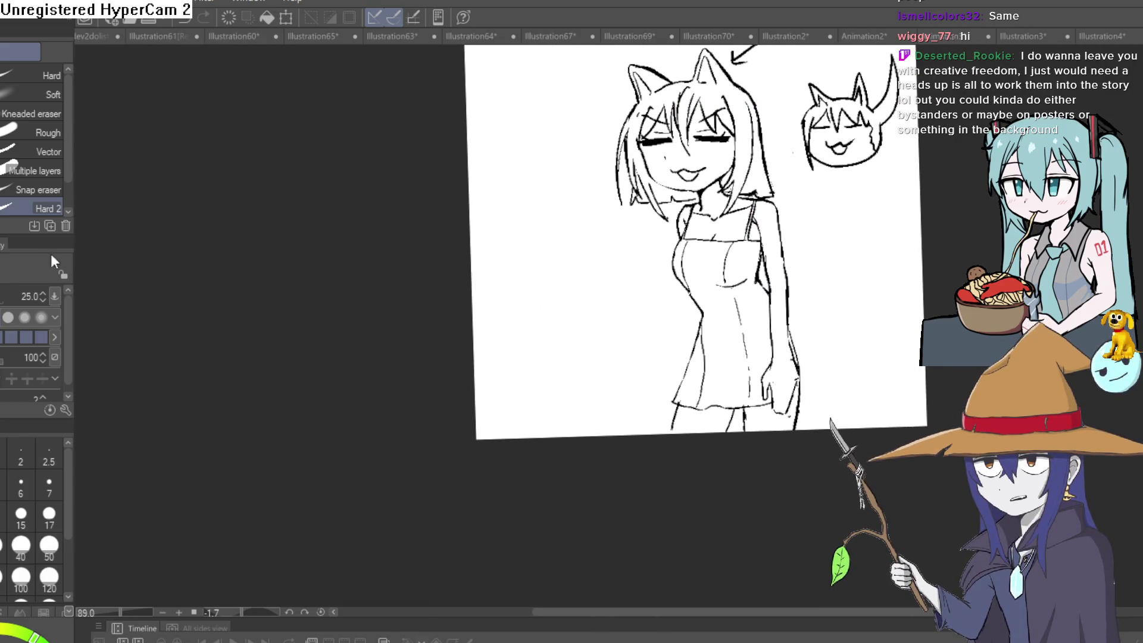
scroll(788, 263, "up", 8)
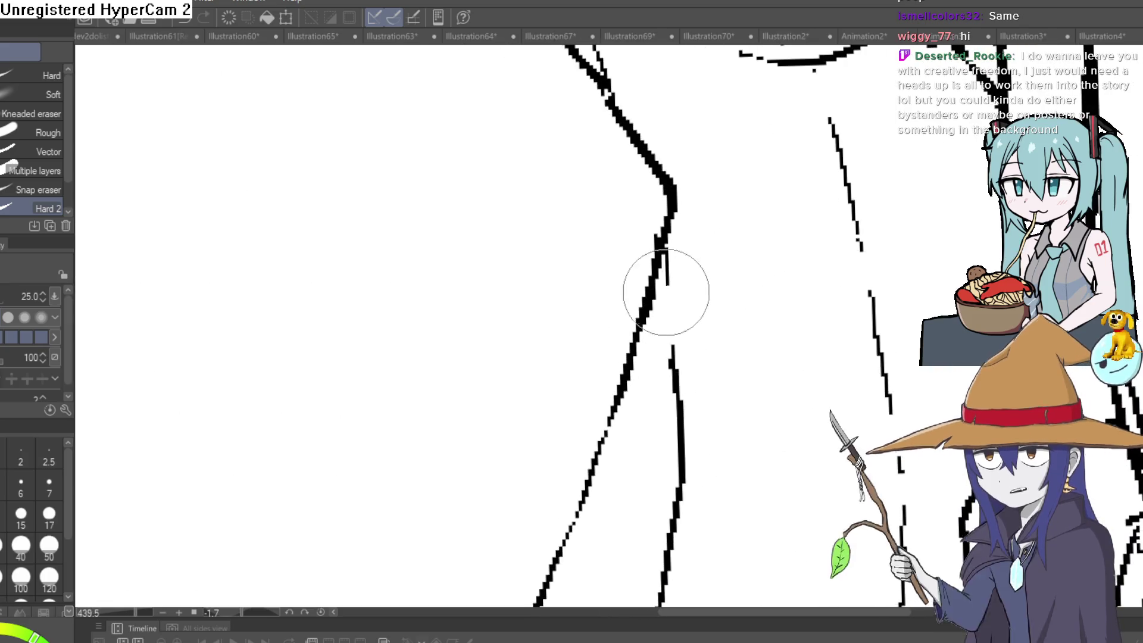
scroll(761, 178, "down", 8)
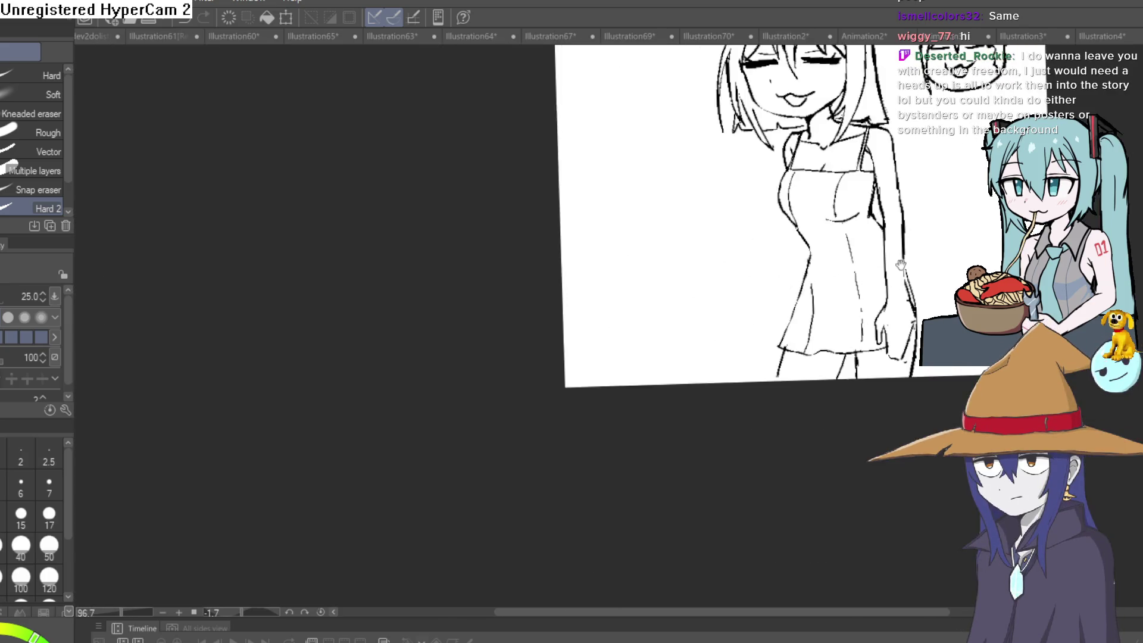
left_click_drag(870, 341, 857, 356)
Clean up the stray line below the hair lock beside the dress
key("p")
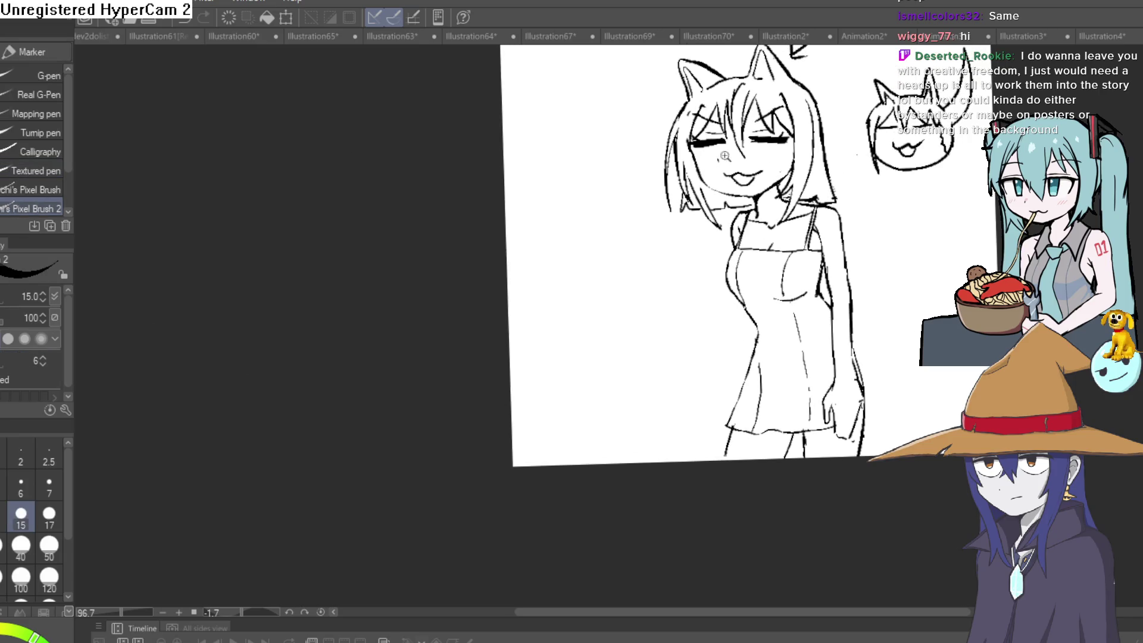
scroll(888, 312, "up", 8)
left_click_drag(887, 311, 804, 288)
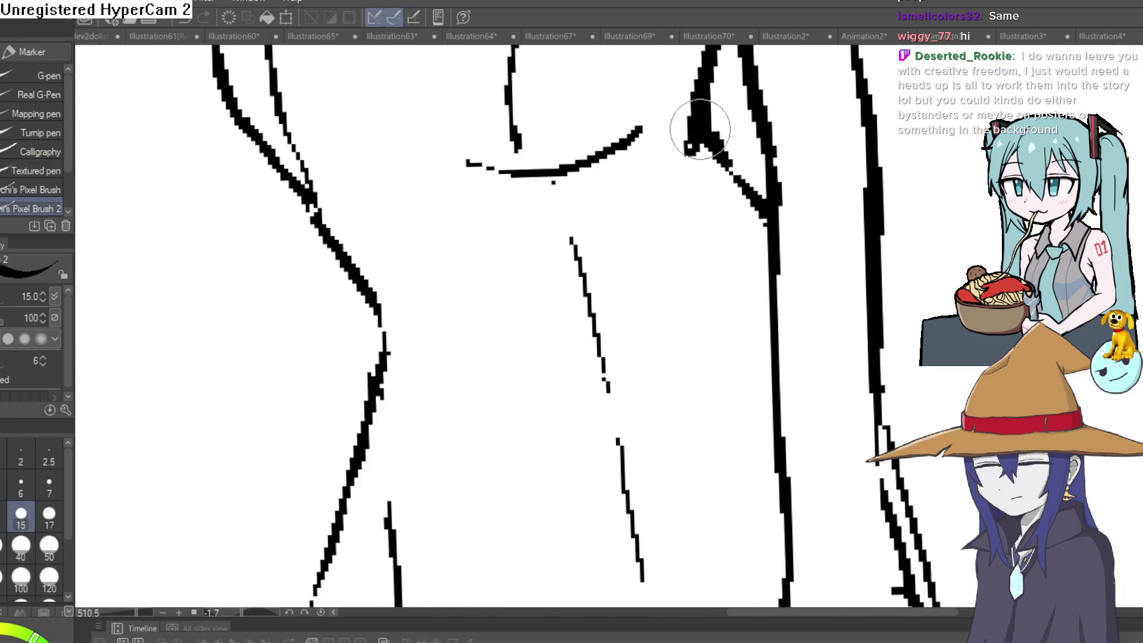
mouse_move(683, 190)
left_mouse_down()
mouse_move(705, 148)
mouse_move(727, 217)
mouse_move(723, 259)
mouse_move(731, 172)
left_mouse_up()
key("ctrl+z")
key("e")
mouse_move(719, 250)
left_mouse_down()
mouse_move(702, 119)
mouse_move(711, 143)
mouse_move(679, 315)
mouse_move(702, 178)
mouse_move(750, 238)
left_mouse_up()
scroll(857, 280, "down", 5)
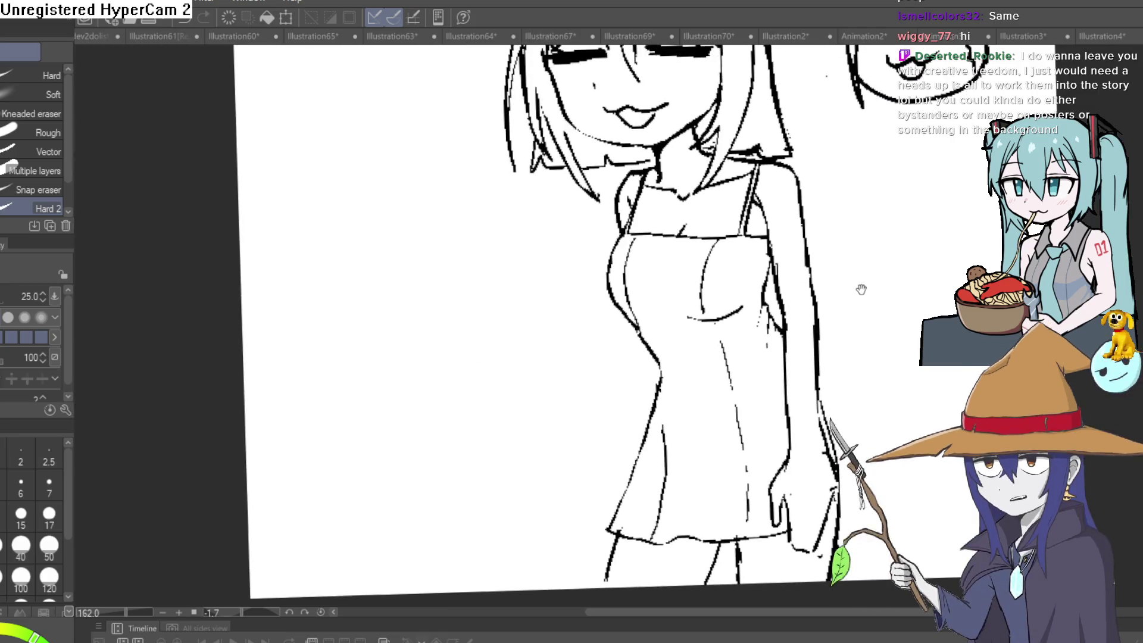
left_click_drag(856, 277, 856, 286)
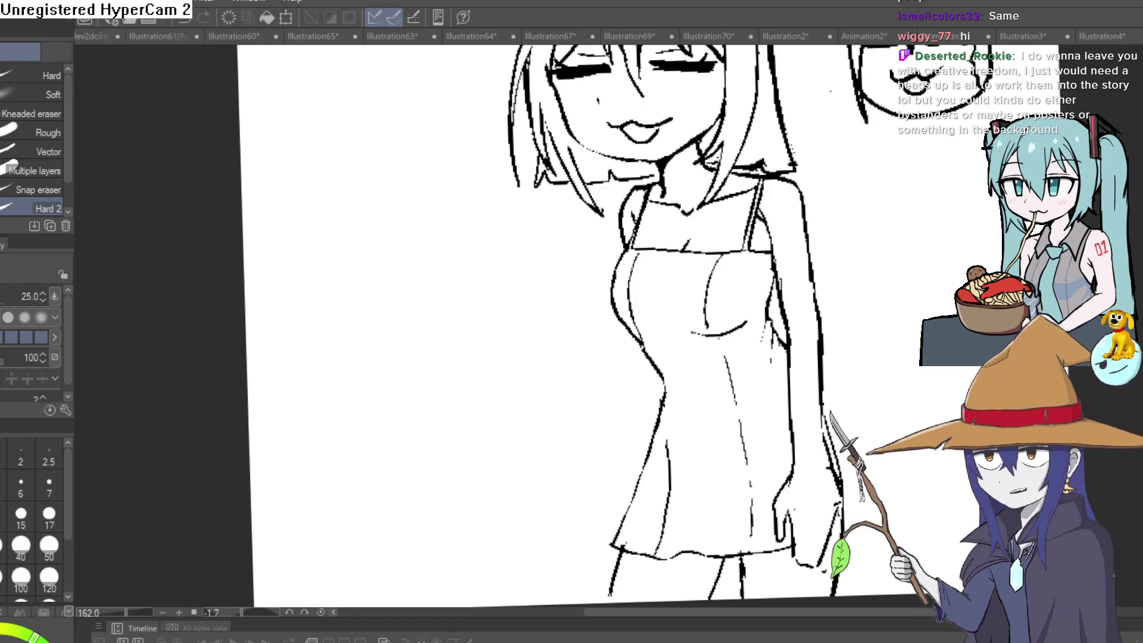
Replace the doubled line on the dress side with one darker stroke
key("p")
mouse_move(657, 321)
left_mouse_down()
mouse_move(656, 226)
mouse_move(685, 256)
mouse_move(665, 263)
mouse_move(675, 354)
left_mouse_up()
scroll(664, 262, "up", 3)
scroll(664, 263, "up", 1)
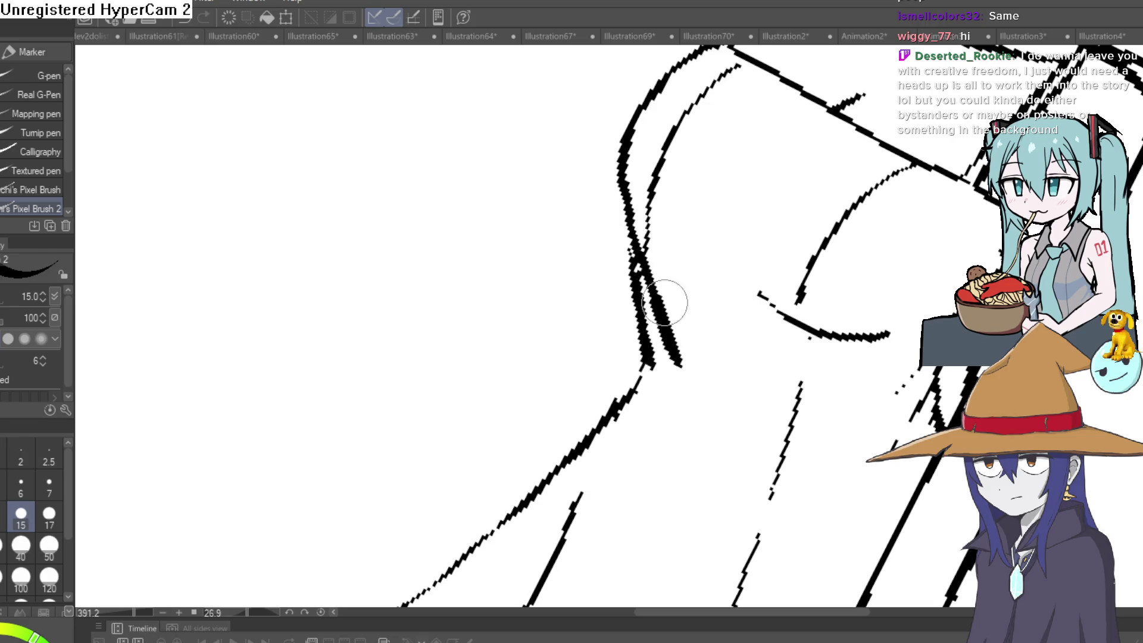
key("e")
mouse_move(665, 303)
left_mouse_down()
mouse_move(659, 377)
mouse_move(691, 368)
mouse_move(635, 343)
left_mouse_up()
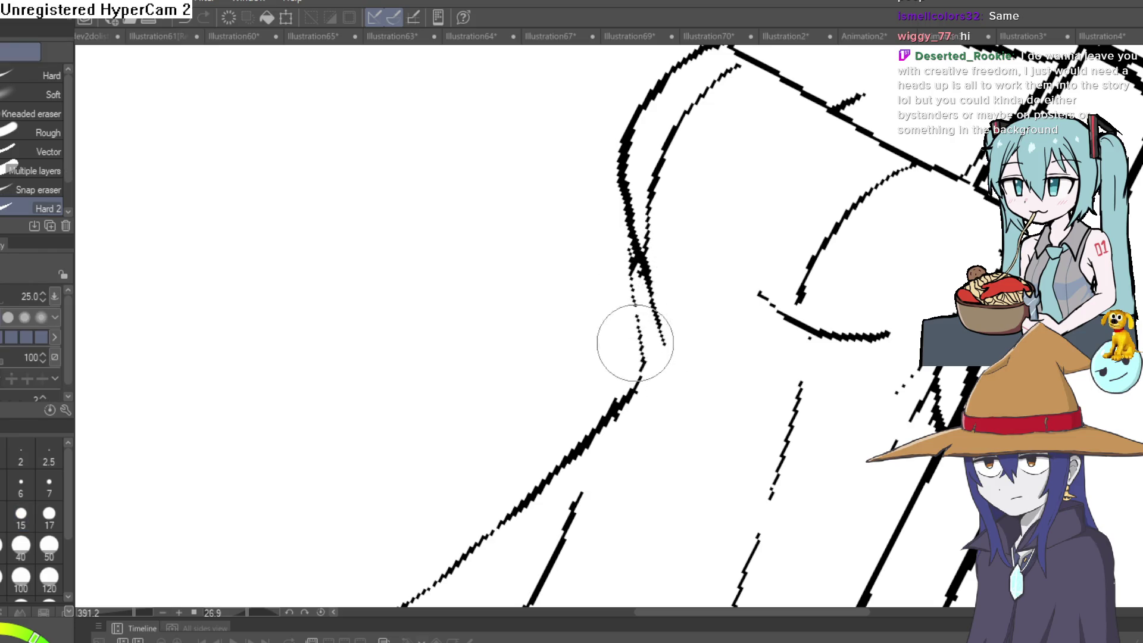
key("p")
left_click_drag(639, 250, 648, 348)
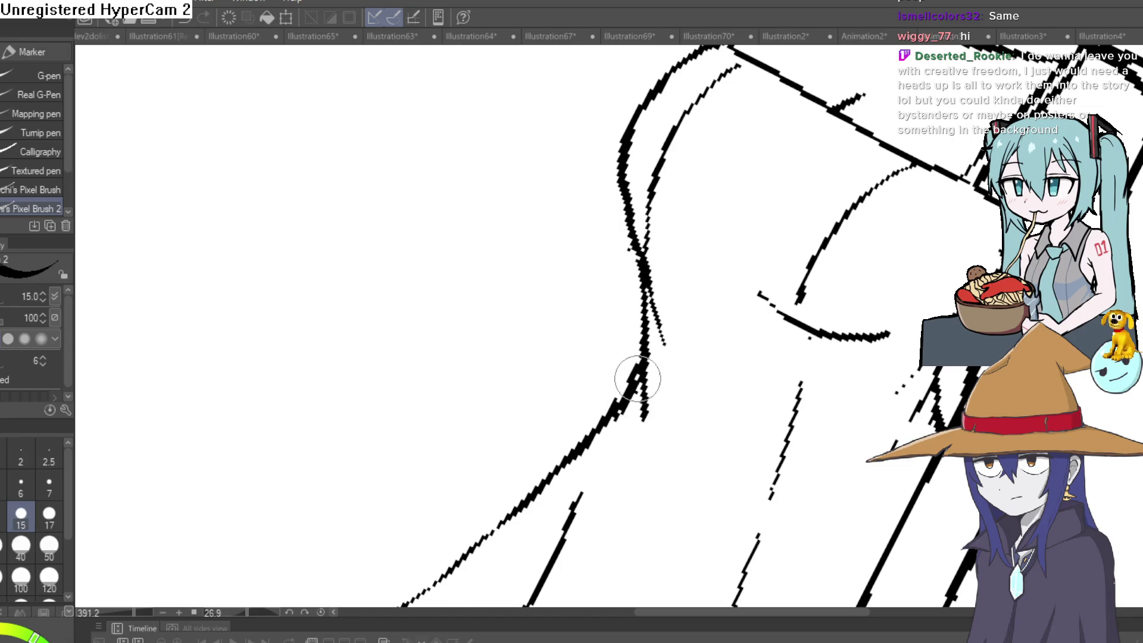
scroll(745, 350, "down", 11)
key("e")
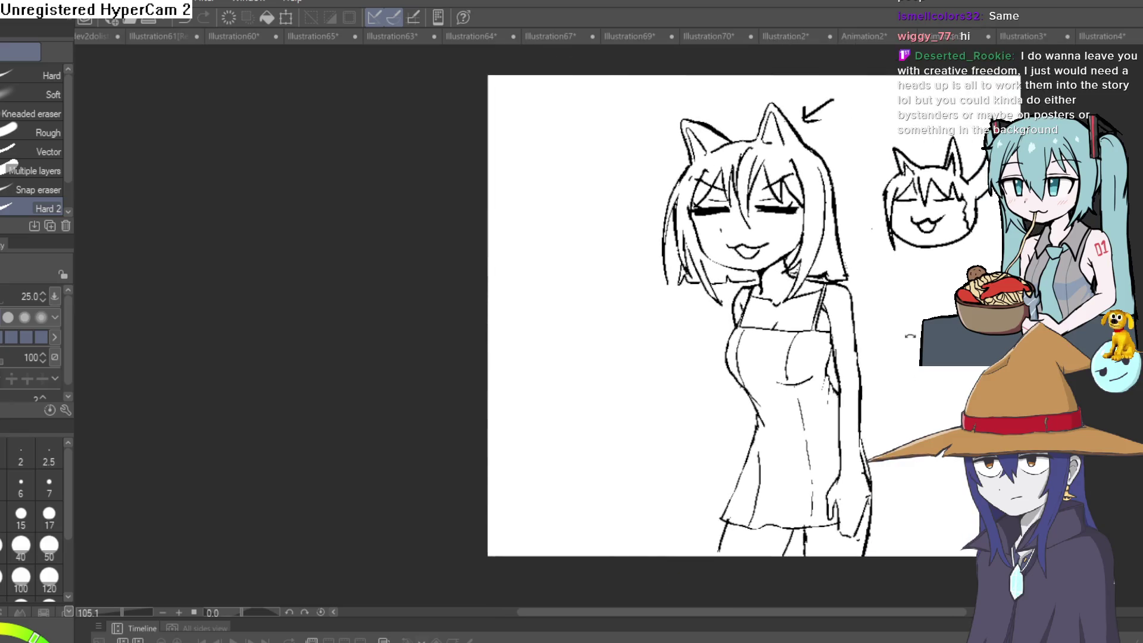
mouse_move(910, 336)
left_mouse_down()
mouse_move(911, 352)
mouse_move(880, 339)
mouse_move(866, 314)
left_mouse_up()
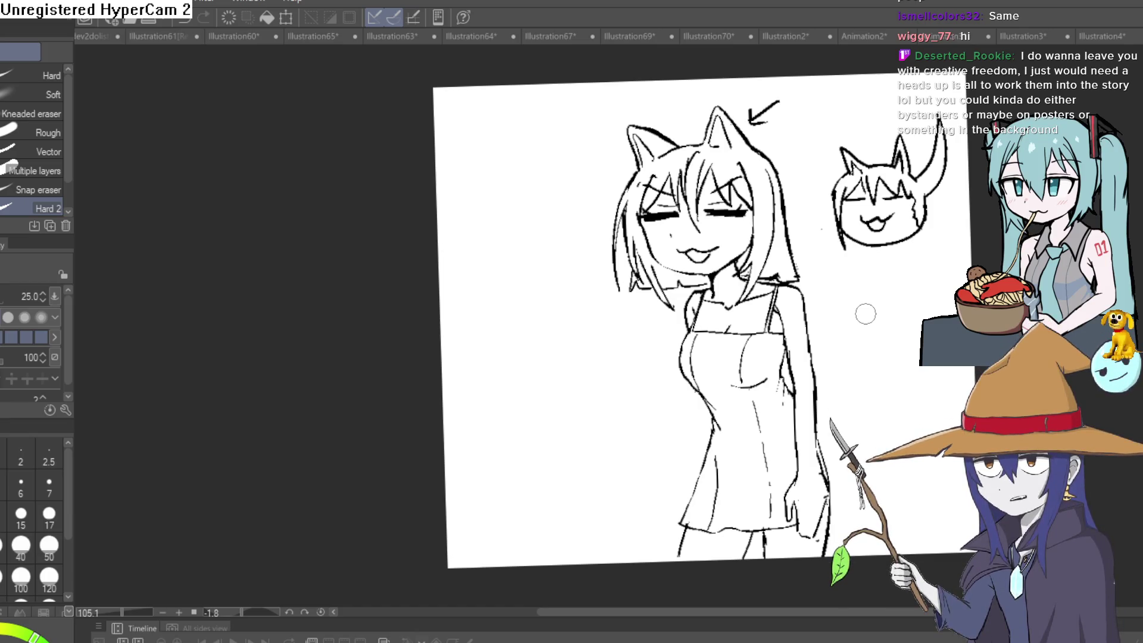
scroll(749, 182, "up", 3)
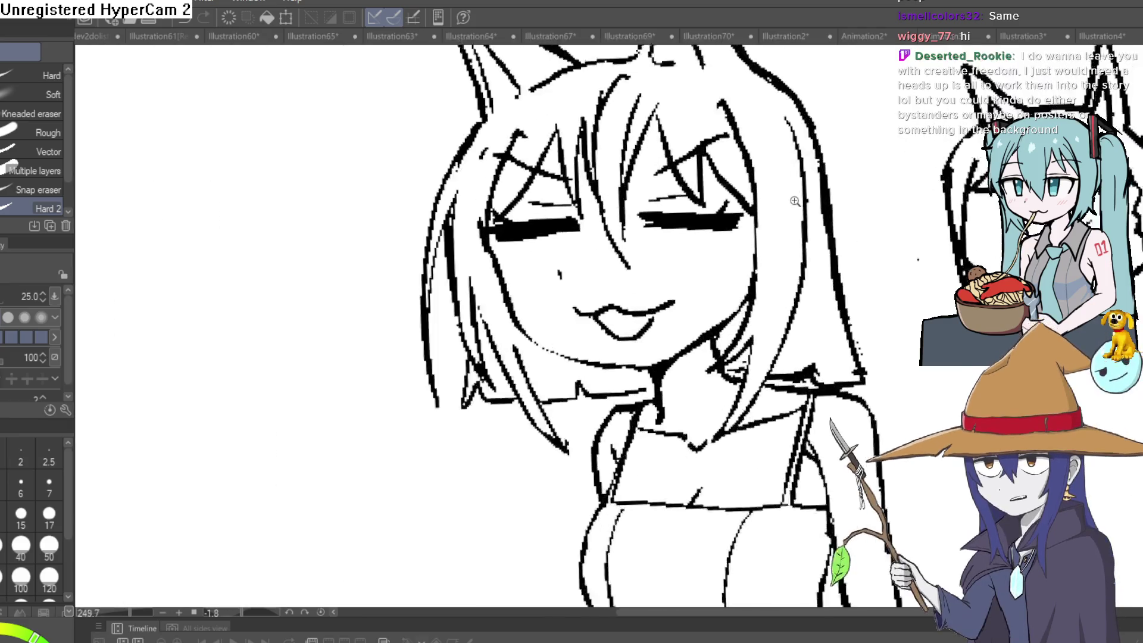
left_click_drag(818, 262, 938, 263)
scroll(911, 268, "down", 3)
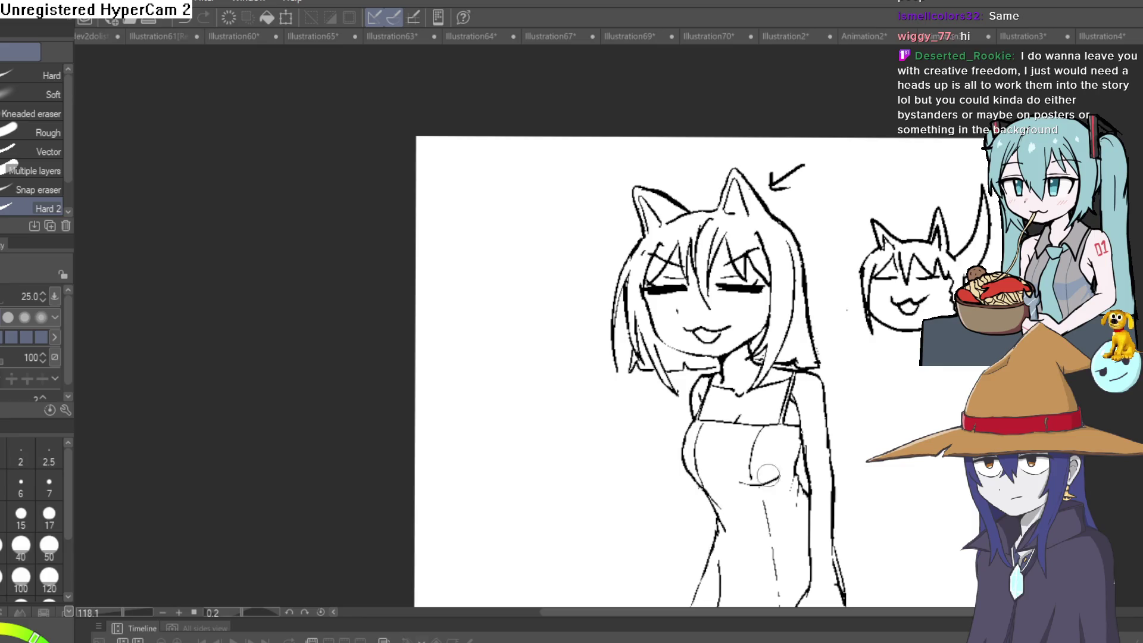
Redraw the dress's left side line and erase the stray stroke at its lower left
key("p")
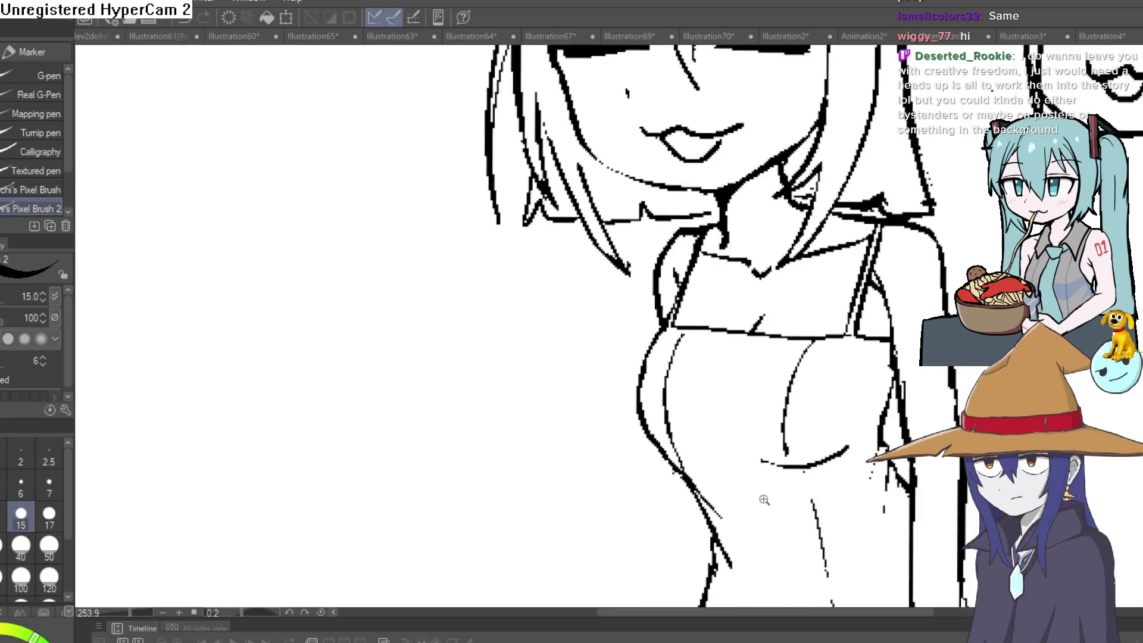
scroll(760, 498, "up", 3)
scroll(912, 389, "down", 1)
scroll(911, 388, "up", 3)
left_click_drag(728, 313, 788, 322)
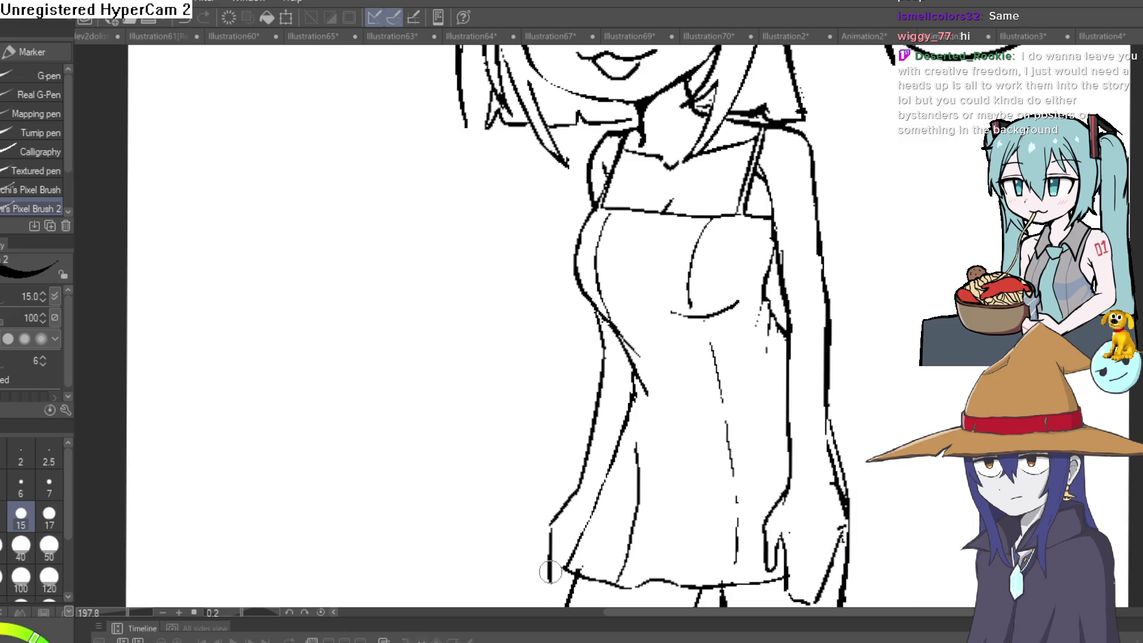
left_click_drag(801, 398, 799, 329)
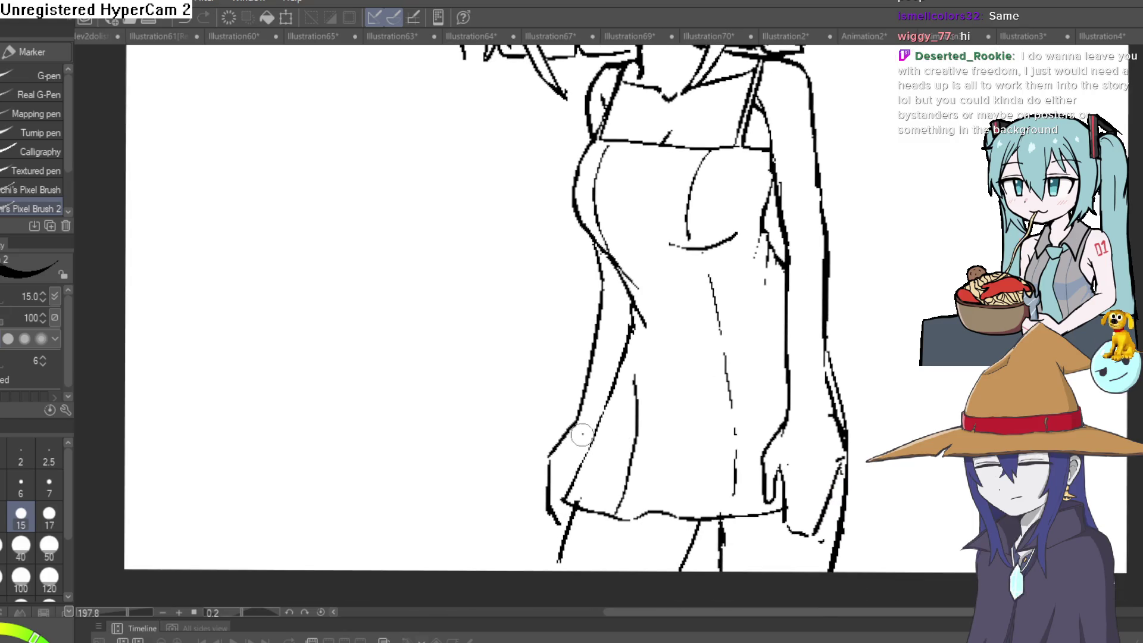
mouse_move(575, 425)
left_mouse_down()
mouse_move(557, 468)
mouse_move(563, 500)
mouse_move(563, 447)
left_mouse_up()
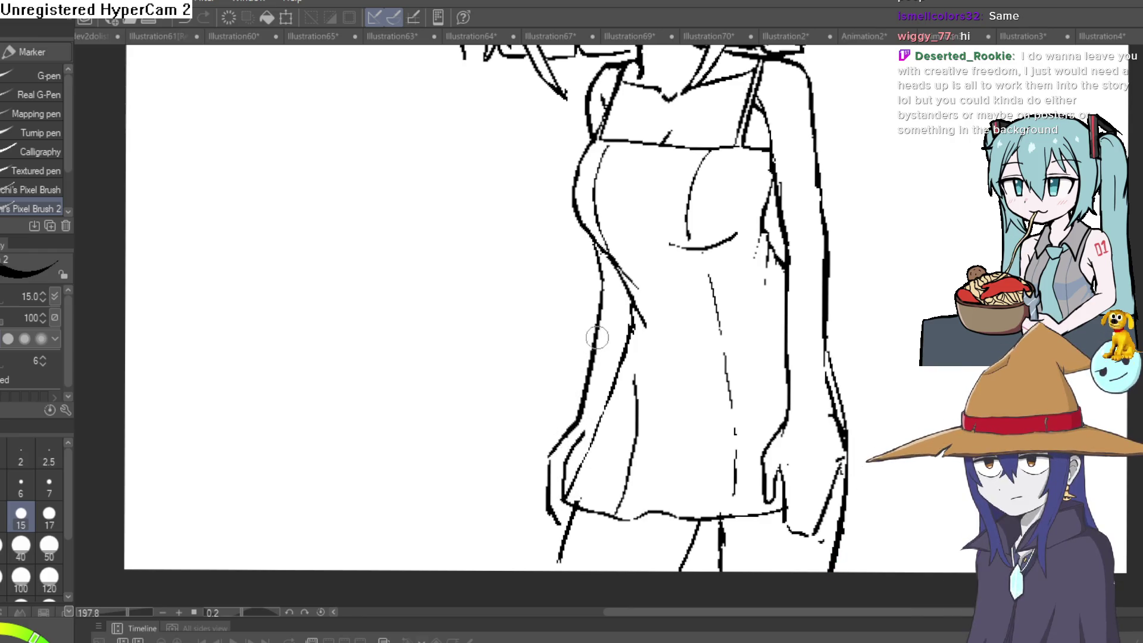
key("e")
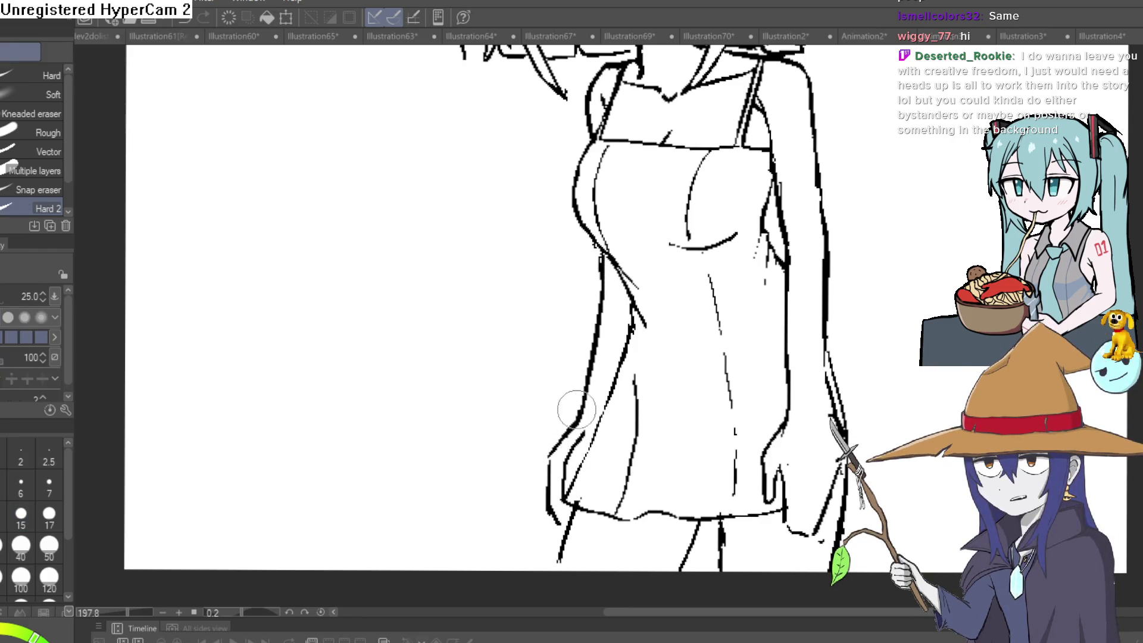
left_click_drag(552, 434, 546, 507)
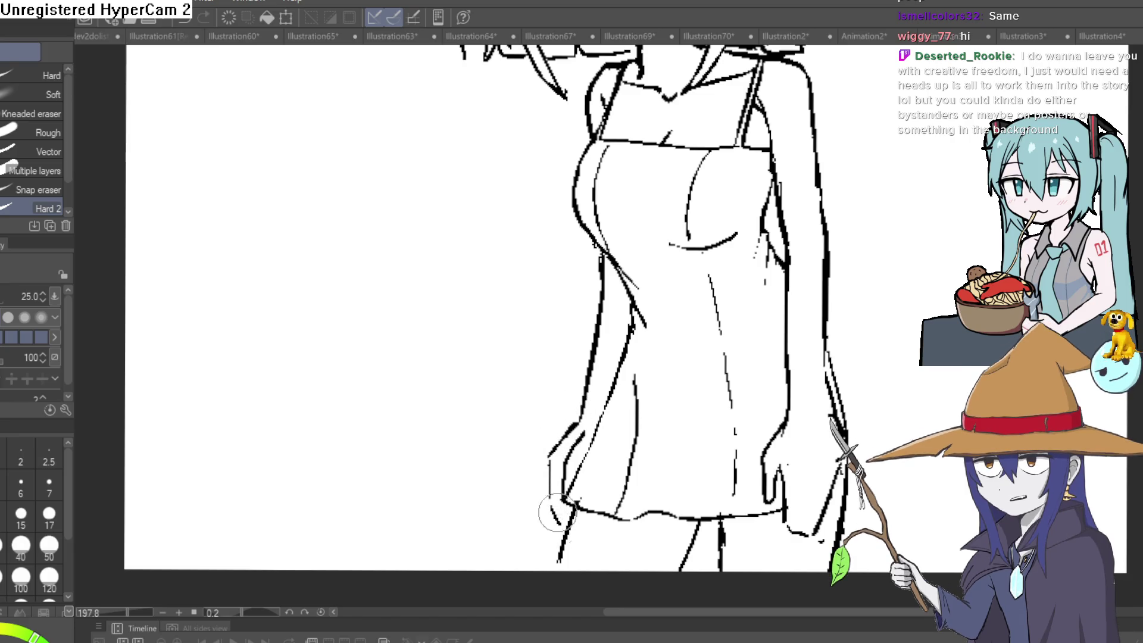
key("p")
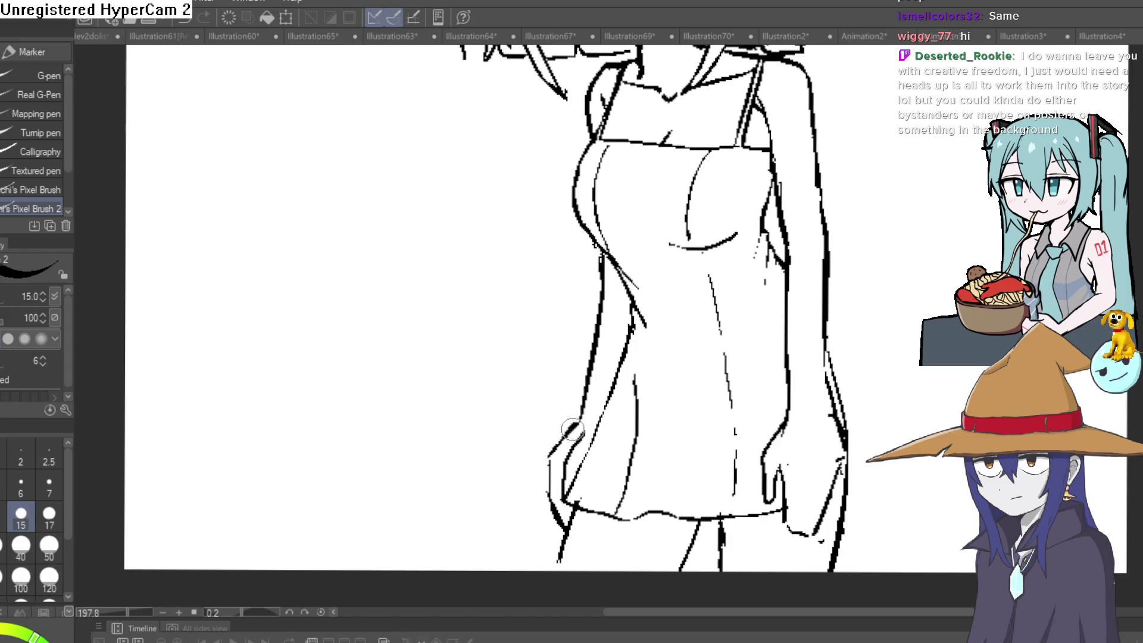
Rotate the canvas and ink a line joining the sleeve to the arm's outer edge
key("e")
scroll(913, 275, "down", 2)
scroll(887, 325, "up", 4)
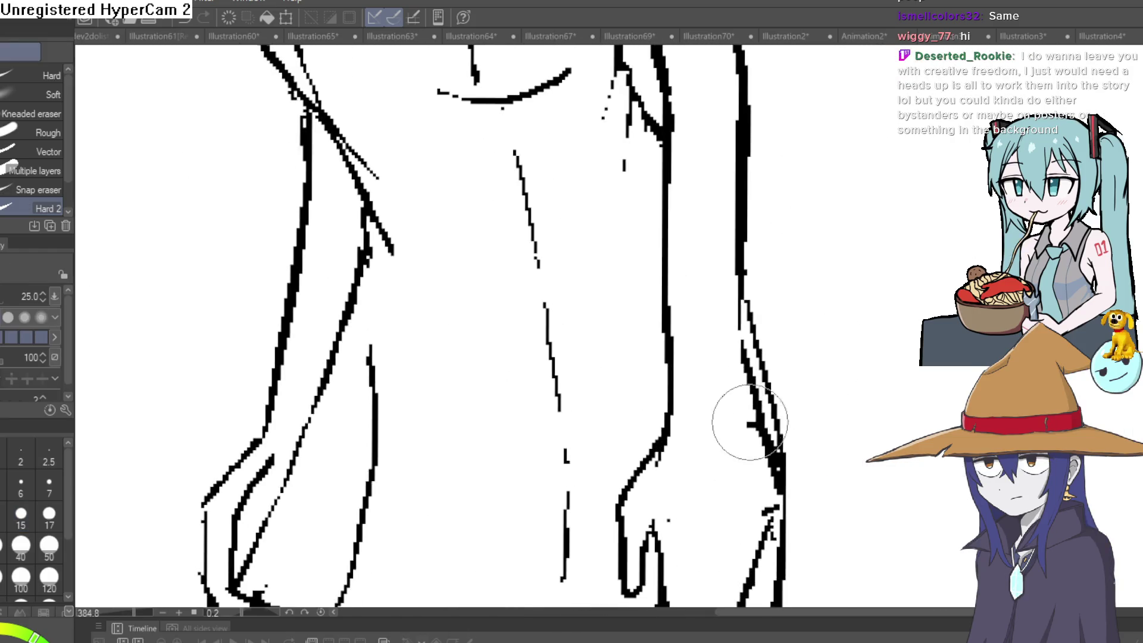
key("p")
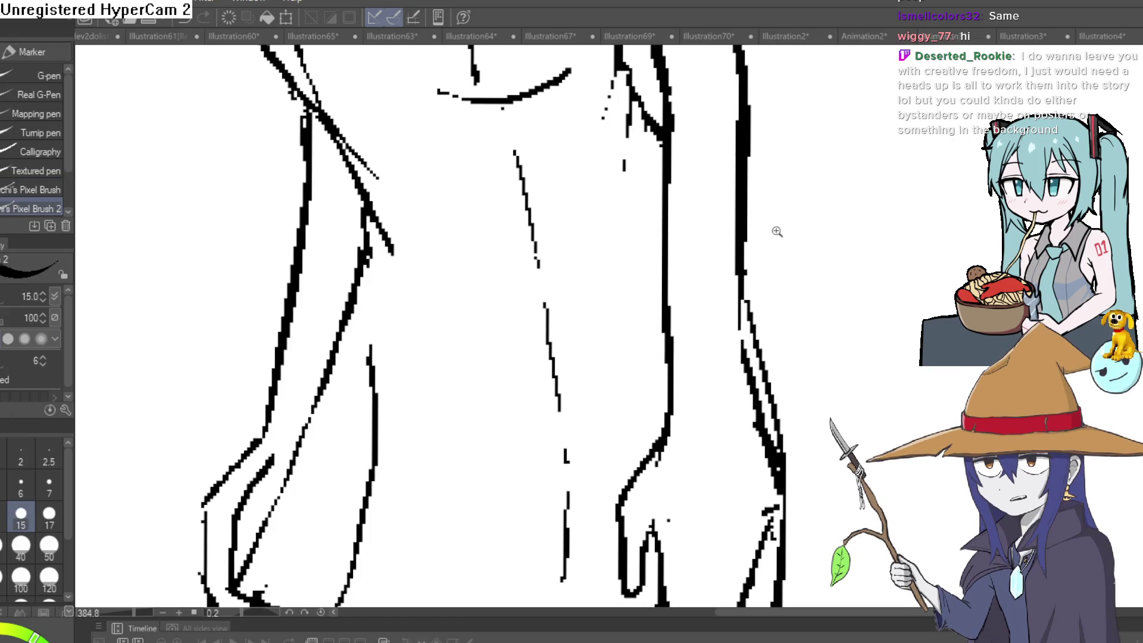
scroll(709, 288, "down", 2)
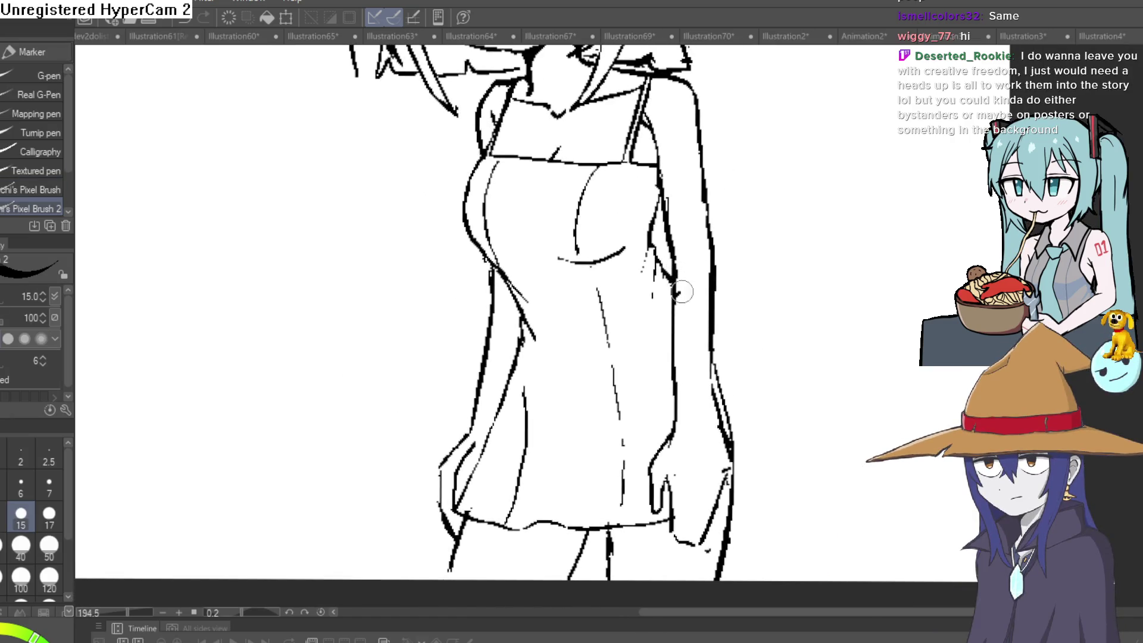
scroll(782, 322, "down", 2)
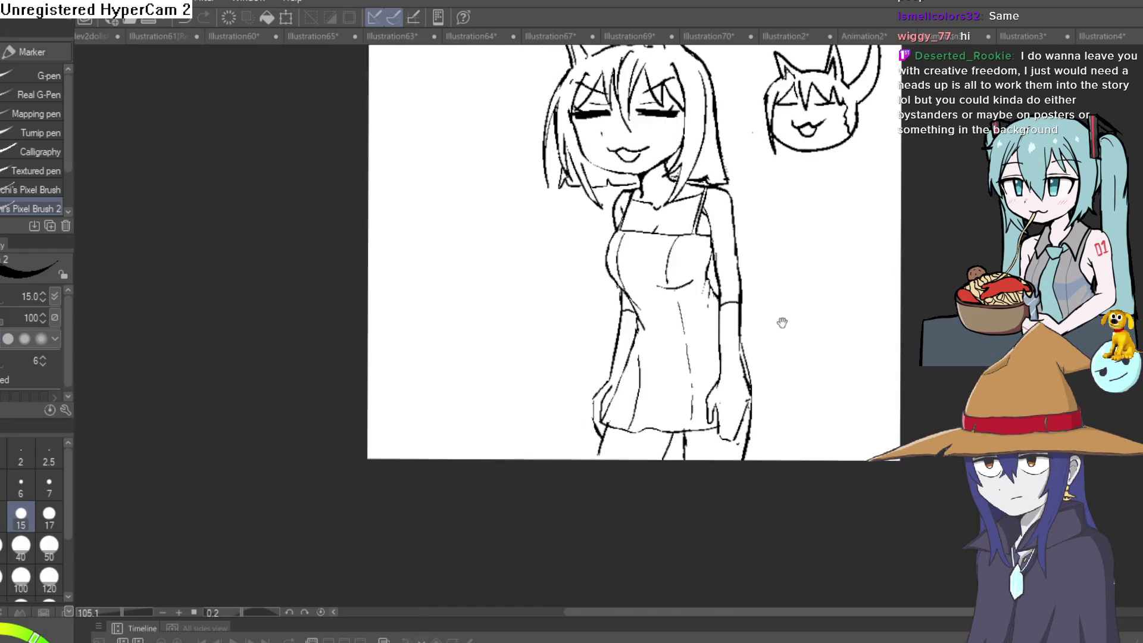
mouse_move(782, 322)
left_mouse_down()
mouse_move(807, 205)
mouse_move(689, 376)
left_mouse_up()
scroll(689, 314, "up", 3)
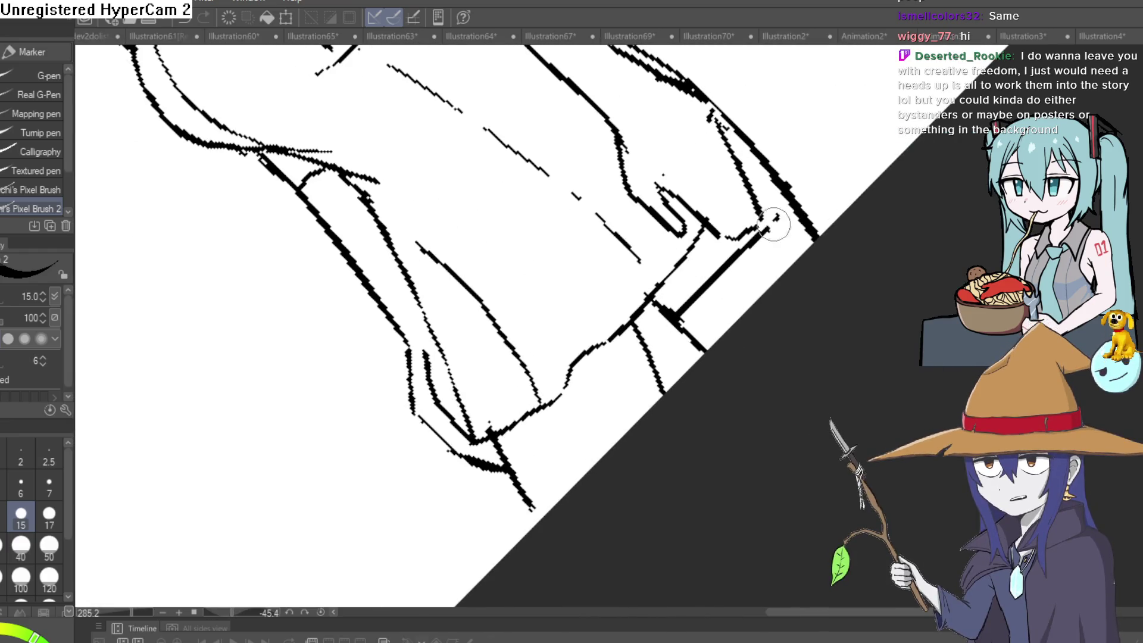
mouse_move(774, 224)
left_mouse_down()
mouse_move(801, 208)
mouse_move(690, 345)
left_mouse_up()
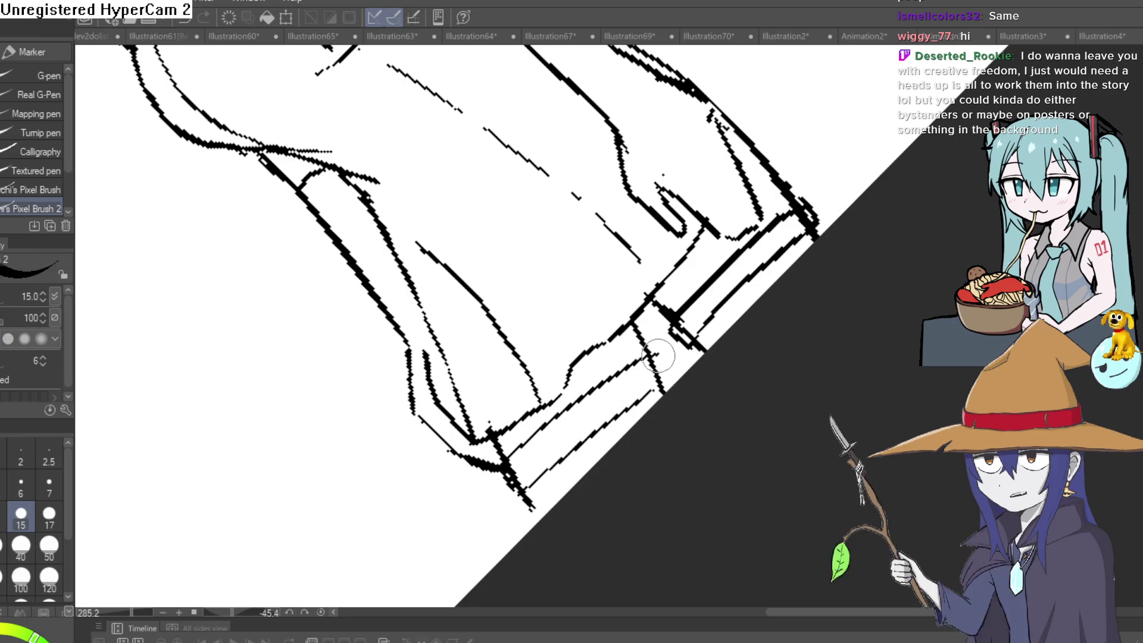
key("e")
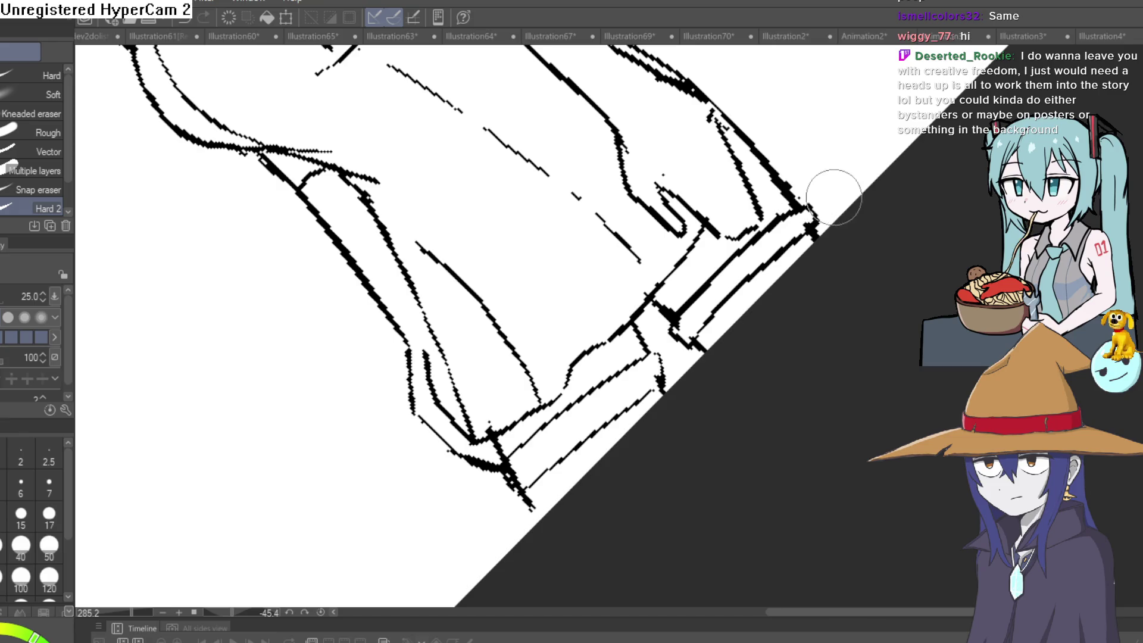
mouse_move(873, 177)
left_mouse_down()
mouse_move(873, 298)
mouse_move(781, 436)
mouse_move(779, 416)
mouse_move(774, 485)
mouse_move(788, 477)
left_mouse_up()
left_click_drag(788, 295, 846, 277)
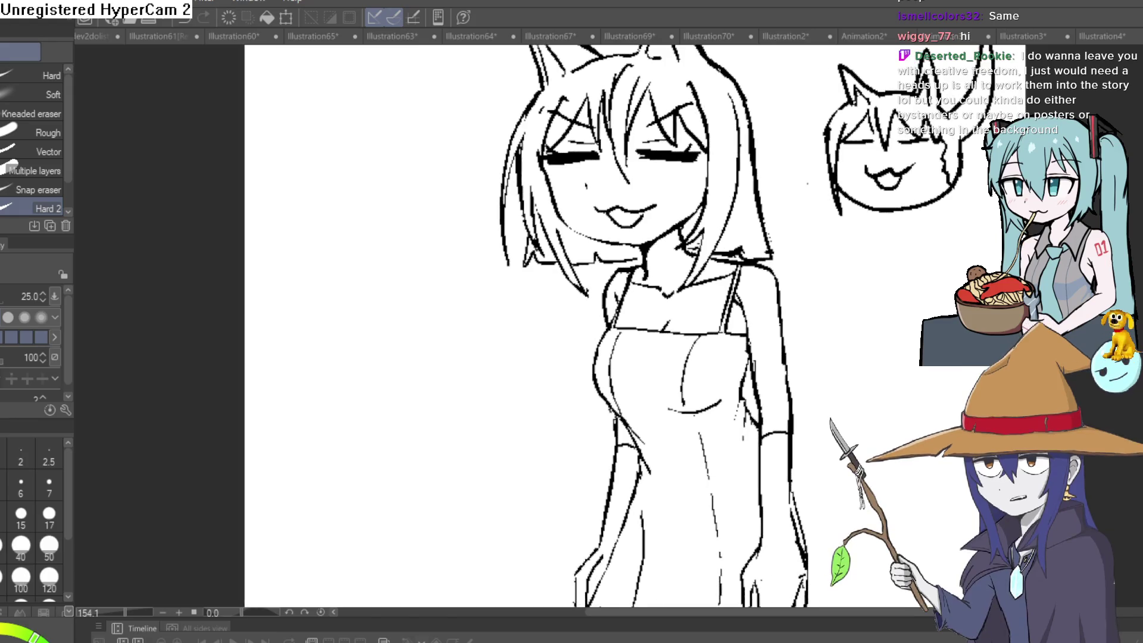
Reset the view and mirror the canvas to check proportions, then zoom in on the face
key("ctrl+alt+0")
key("h")
key("h")
key("p")
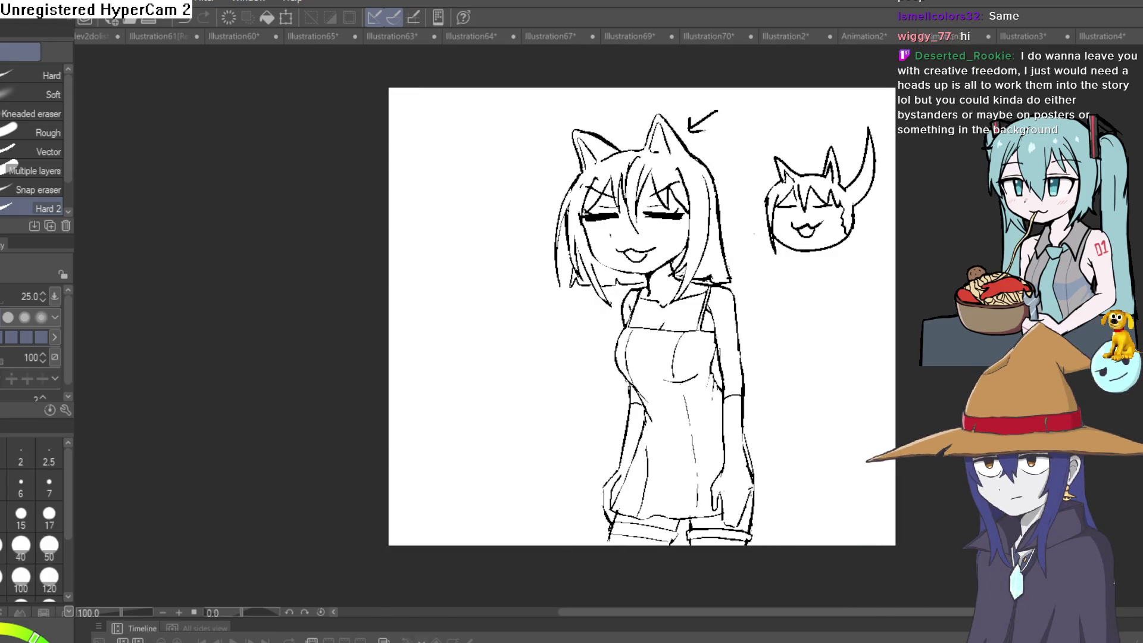
scroll(738, 203, "up", 5)
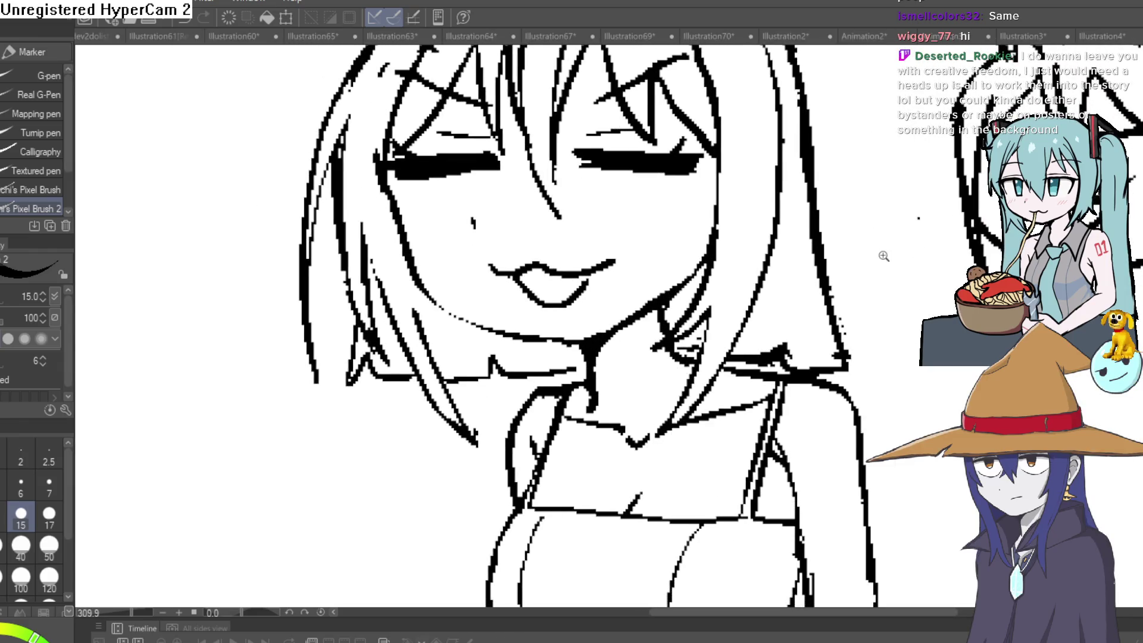
scroll(887, 250, "up", 1)
key("e")
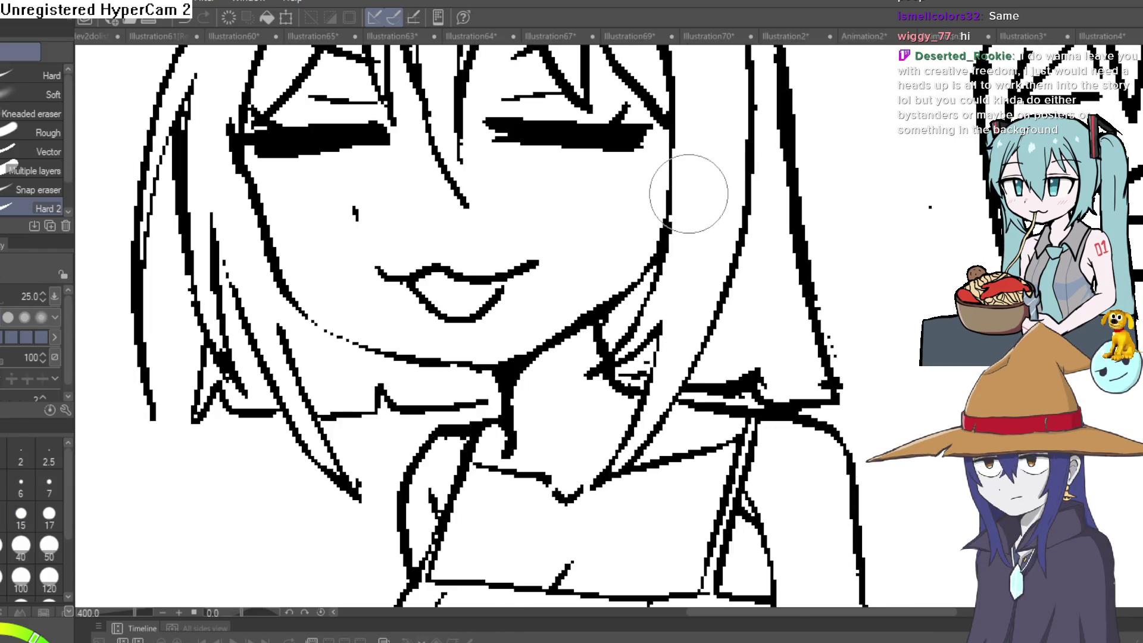
scroll(688, 194, "down", 7)
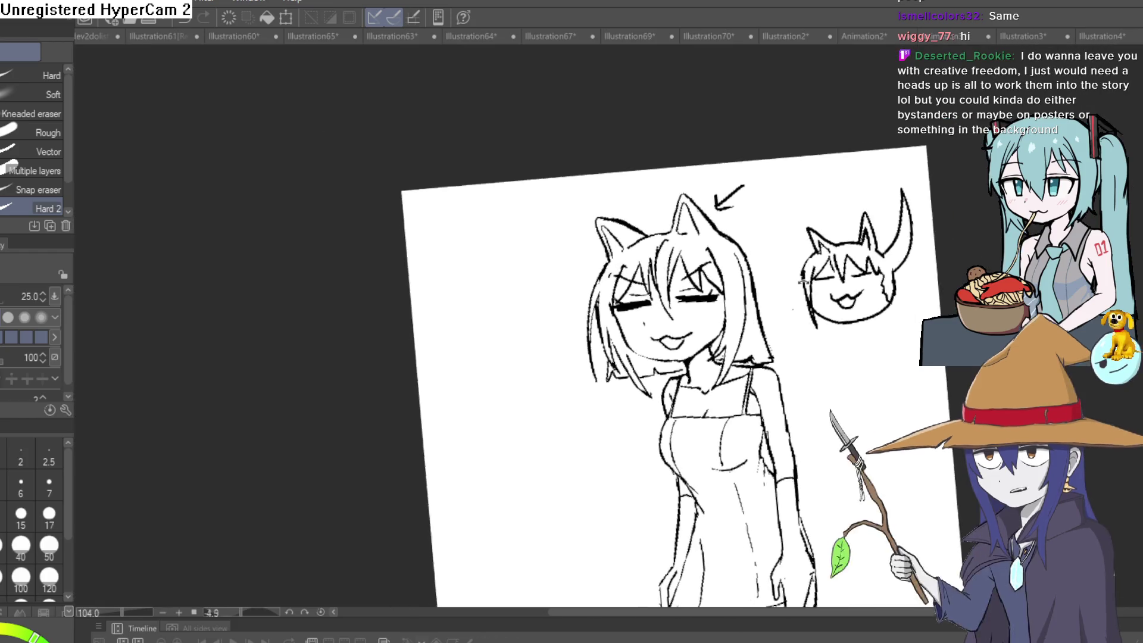
scroll(768, 314, "up", 6)
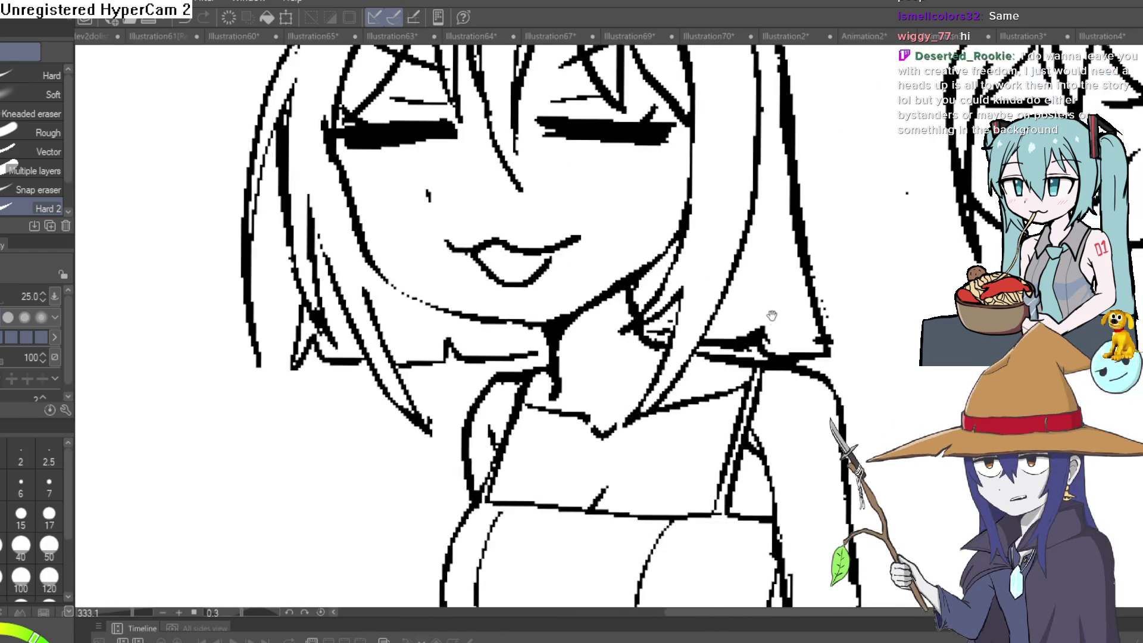
left_click_drag(772, 316, 755, 313)
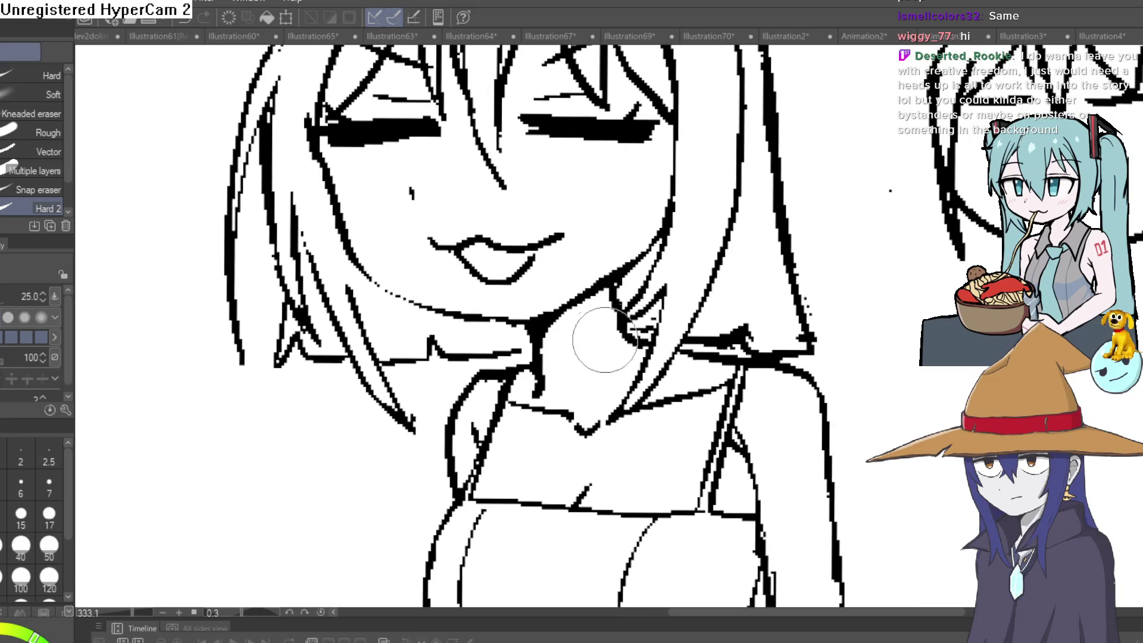
Redraw the lines under the chin with the marker and erase the excess ink along them
scroll(528, 191, "down", 4)
key("p")
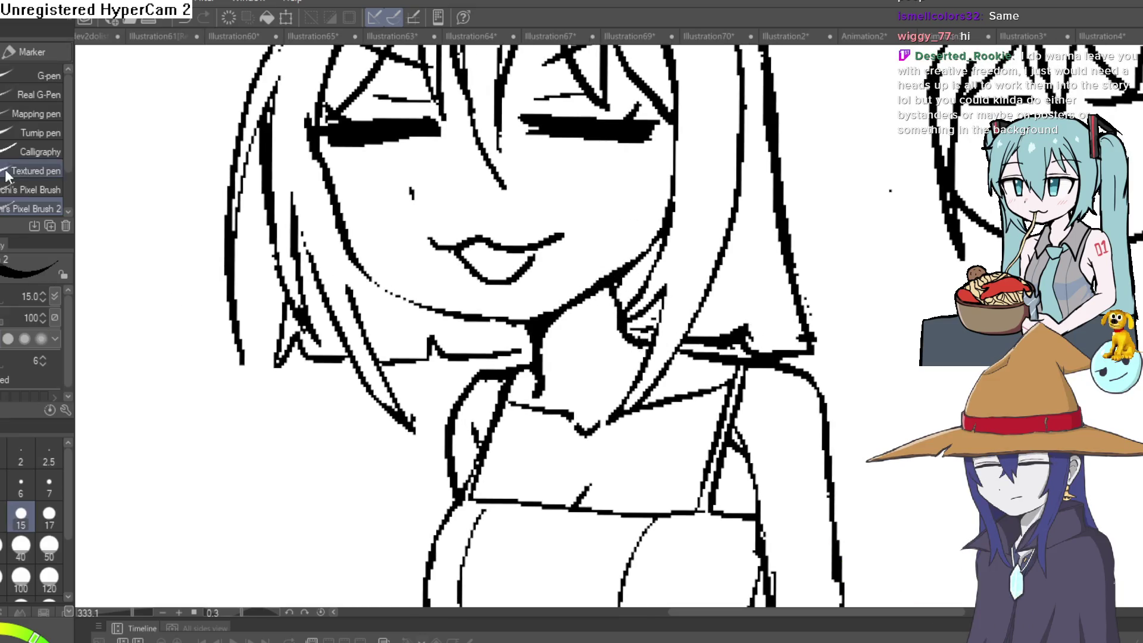
scroll(589, 315, "up", 7)
left_click_drag(659, 233, 675, 357)
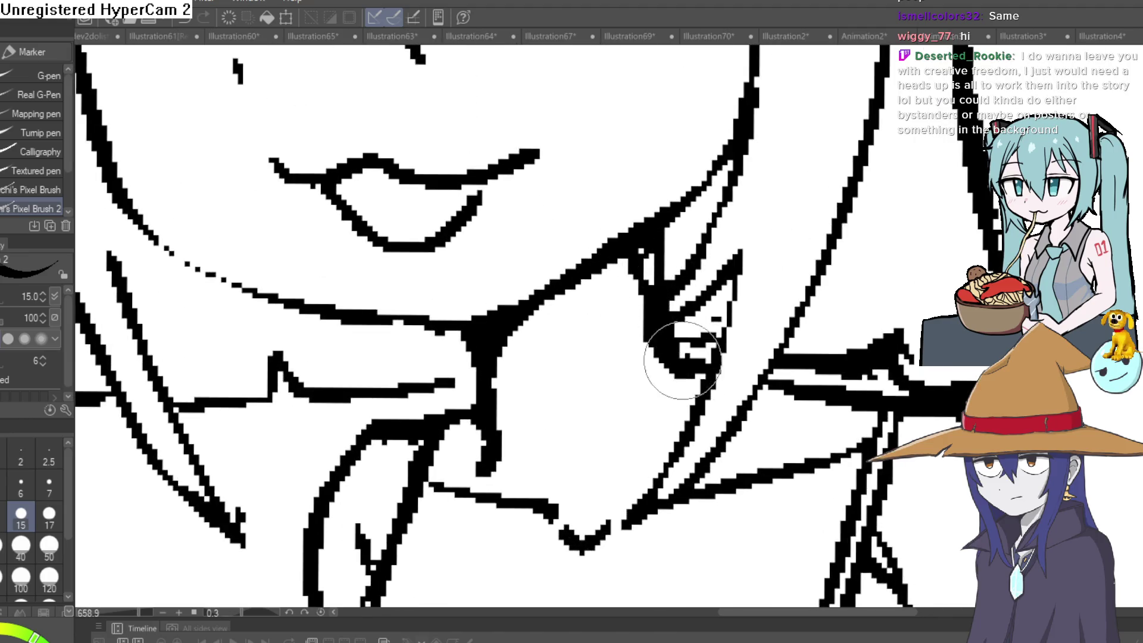
key("e")
mouse_move(636, 257)
left_mouse_down()
mouse_move(632, 345)
mouse_move(677, 384)
left_mouse_up()
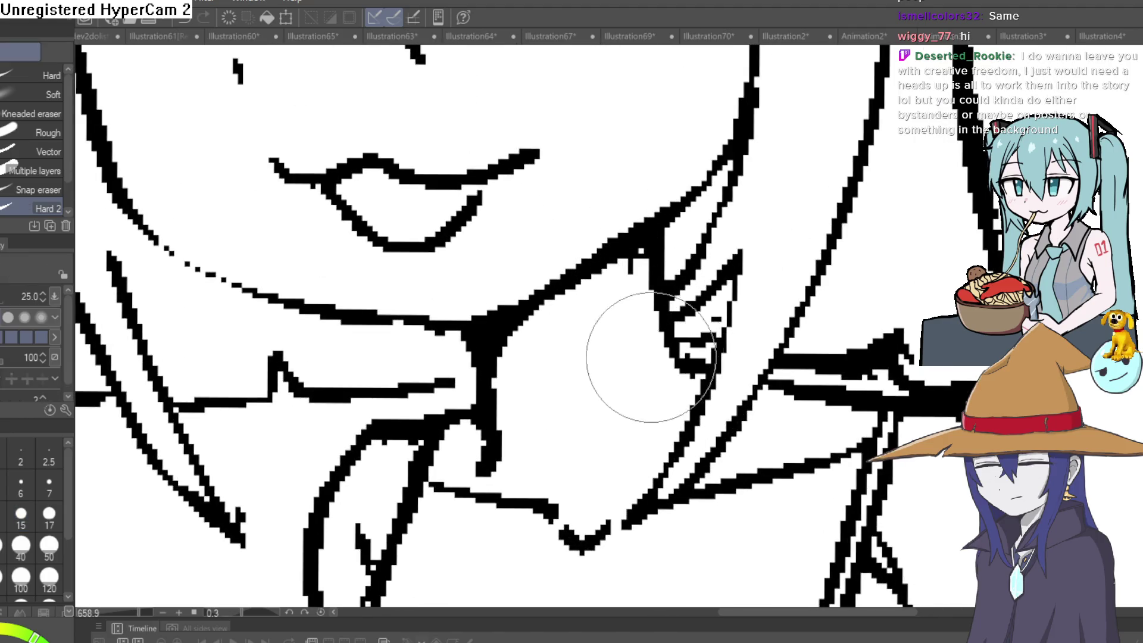
Erase the stray strokes beside the jaw and the black marks near the shoulder
scroll(797, 301, "down", 5)
scroll(797, 300, "down", 4)
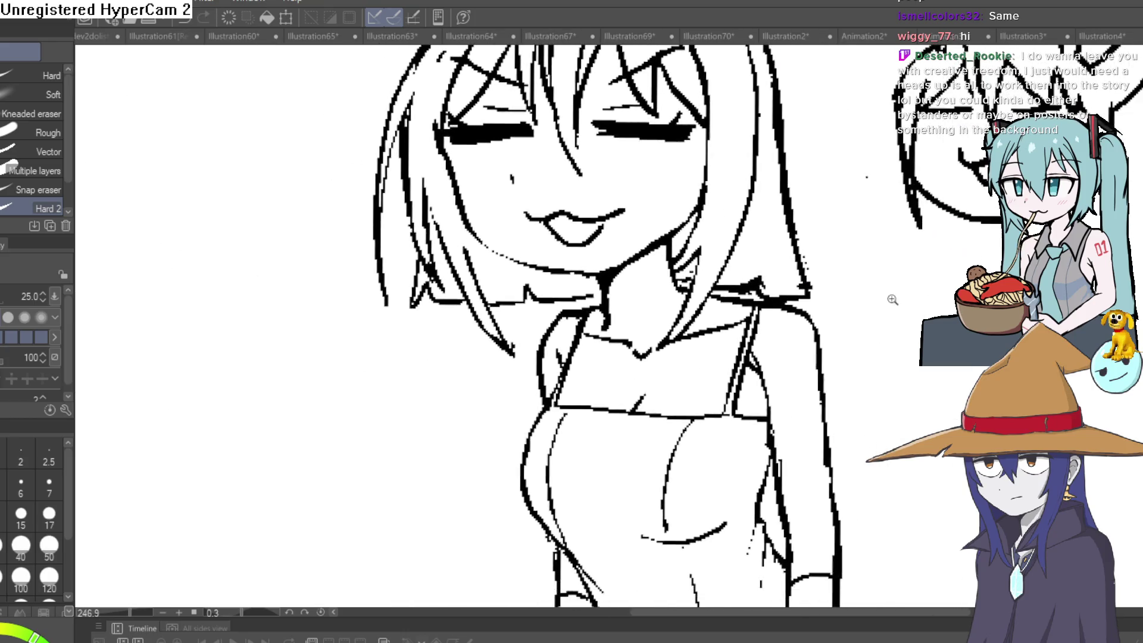
scroll(855, 327, "up", 8)
mouse_move(855, 351)
left_mouse_down()
mouse_move(842, 381)
mouse_move(830, 357)
mouse_move(819, 363)
mouse_move(823, 409)
left_mouse_up()
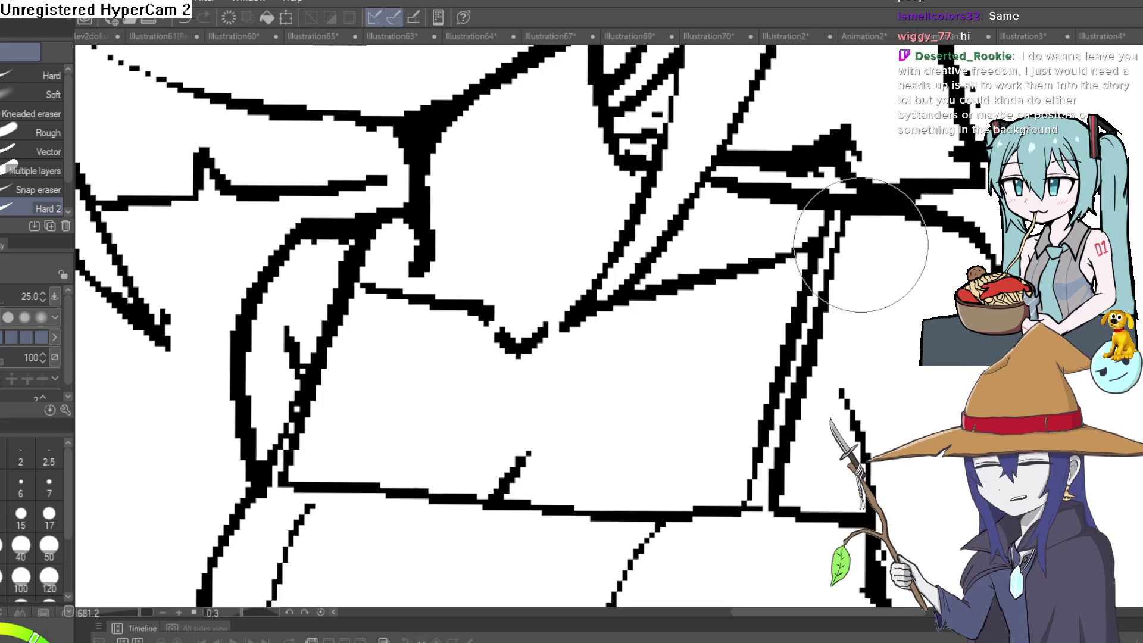
key("p")
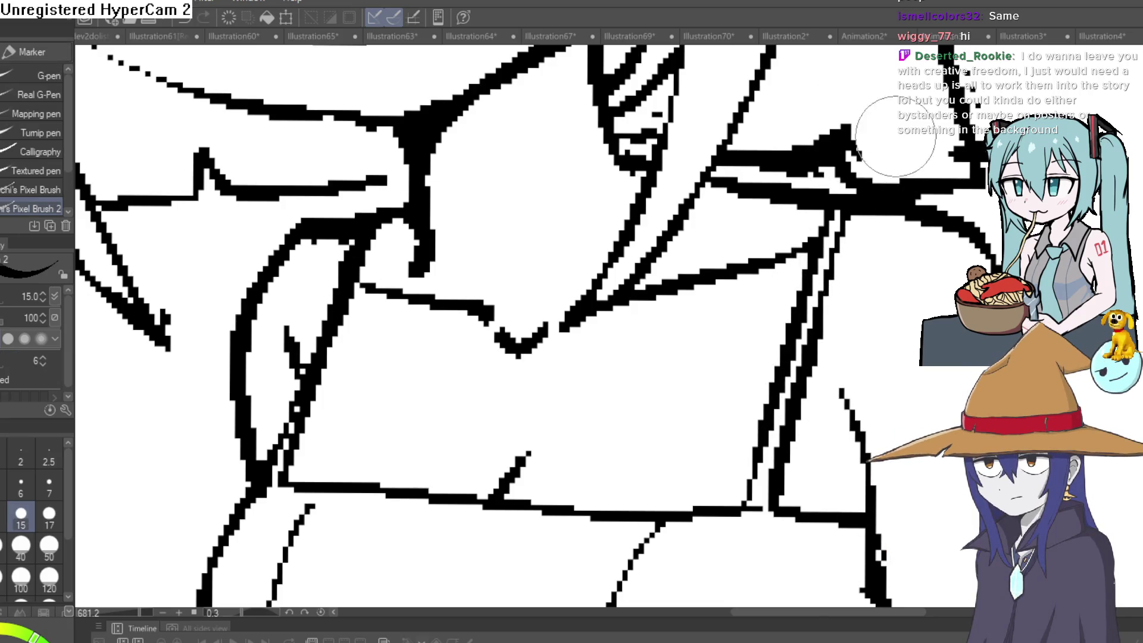
scroll(829, 225, "up", 3)
key("e")
mouse_move(840, 196)
left_mouse_down()
mouse_move(816, 204)
mouse_move(967, 98)
left_mouse_up()
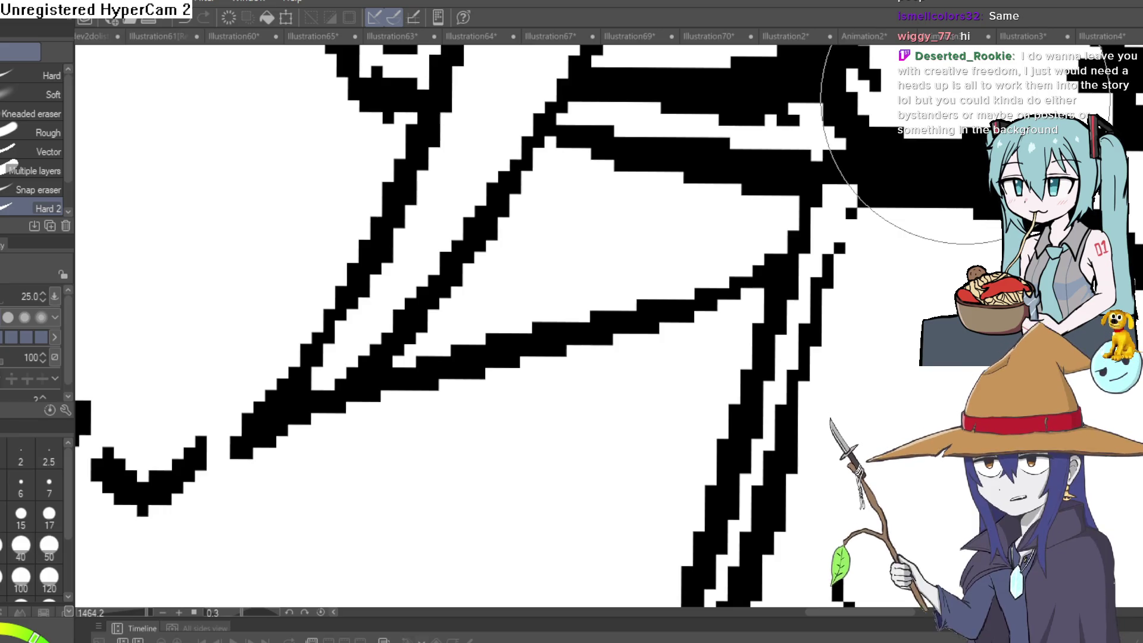
scroll(921, 288, "down", 10)
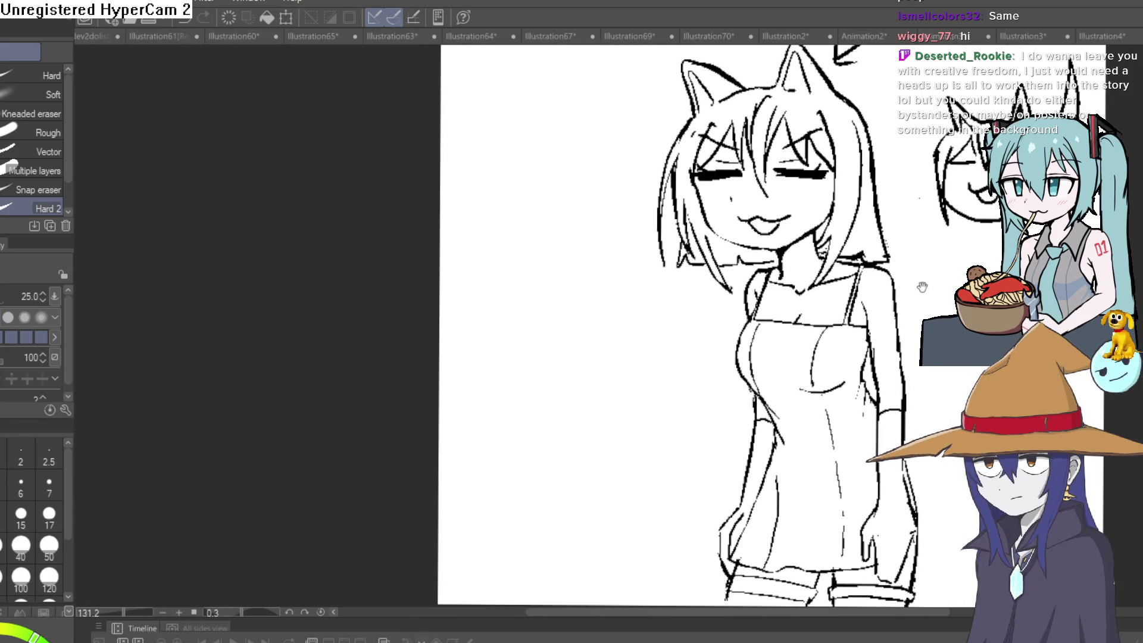
left_click_drag(921, 287, 904, 307)
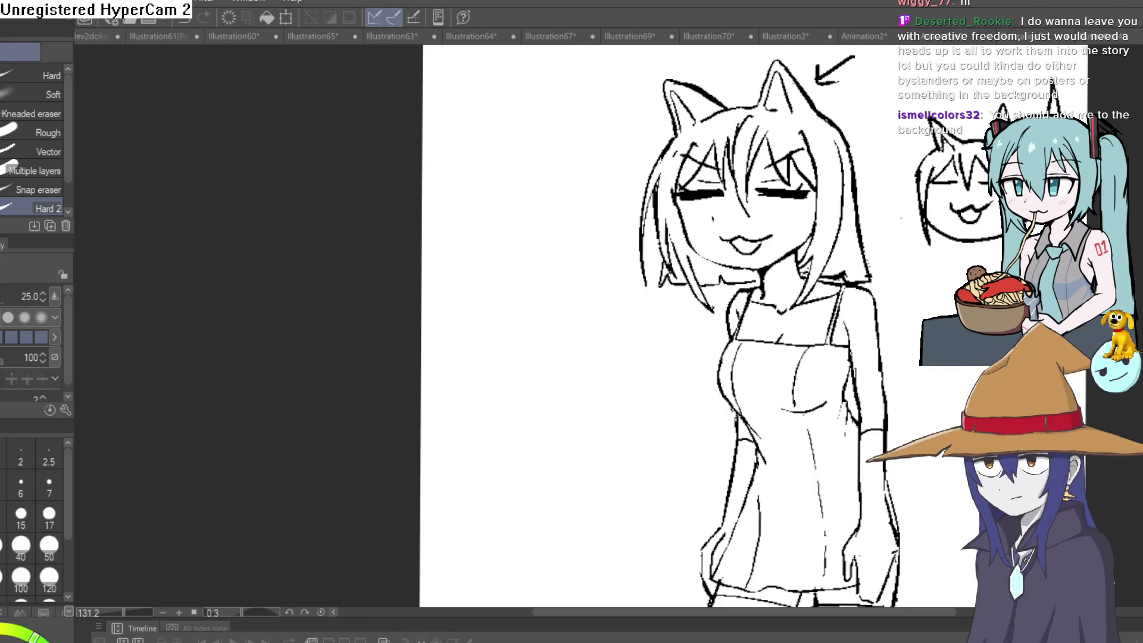
key("p")
Draw a small circle left of the girl, tilt the canvas, and undo the trial eye strokes
mouse_move(521, 268)
left_mouse_down()
mouse_move(471, 331)
mouse_move(570, 284)
mouse_move(523, 269)
left_mouse_up()
scroll(535, 304, "up", 5)
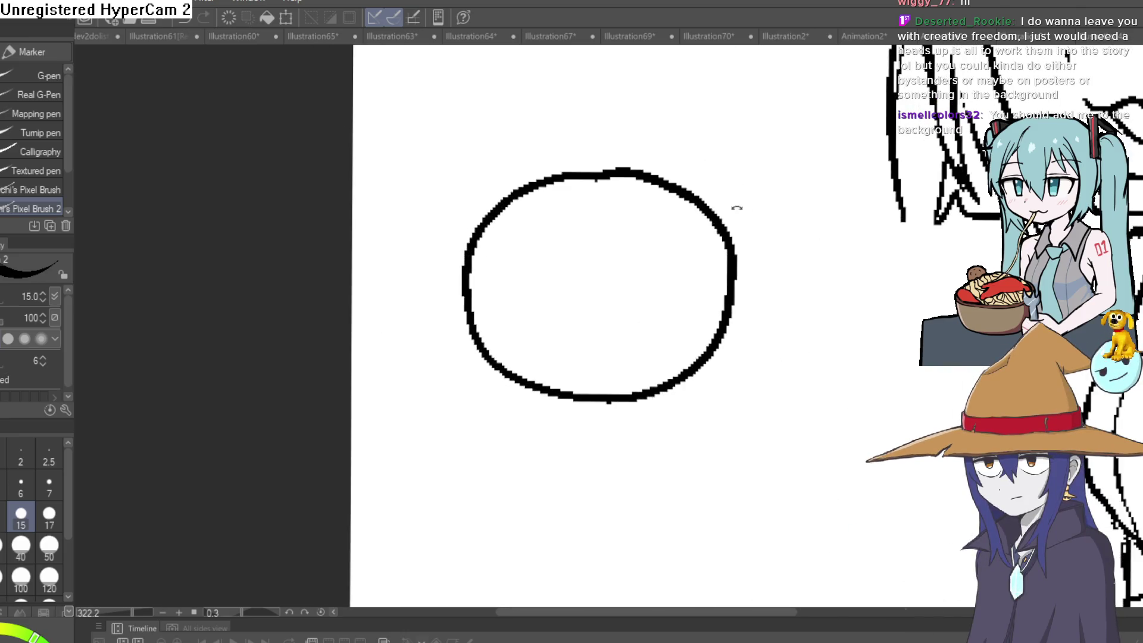
mouse_move(737, 208)
left_mouse_down()
mouse_move(623, 234)
mouse_move(584, 307)
left_mouse_up()
left_click_drag(652, 241, 538, 344)
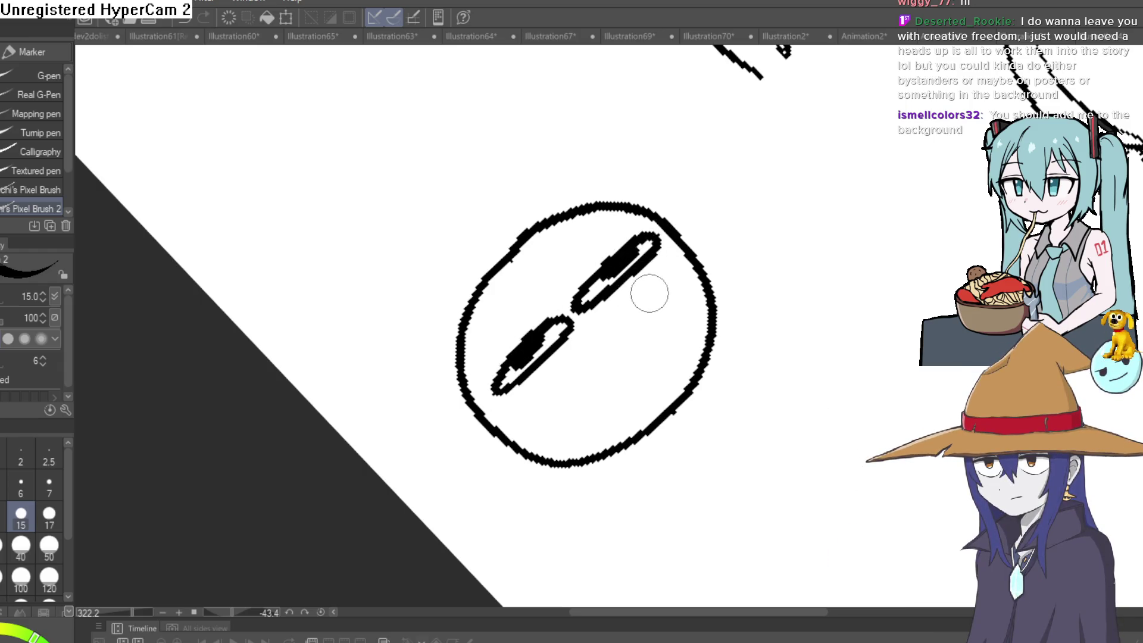
left_click_drag(649, 293, 582, 364)
key("ctrl+z")
key("ctrl+z")
key("ctrl+z")
left_click_drag(621, 276, 620, 280)
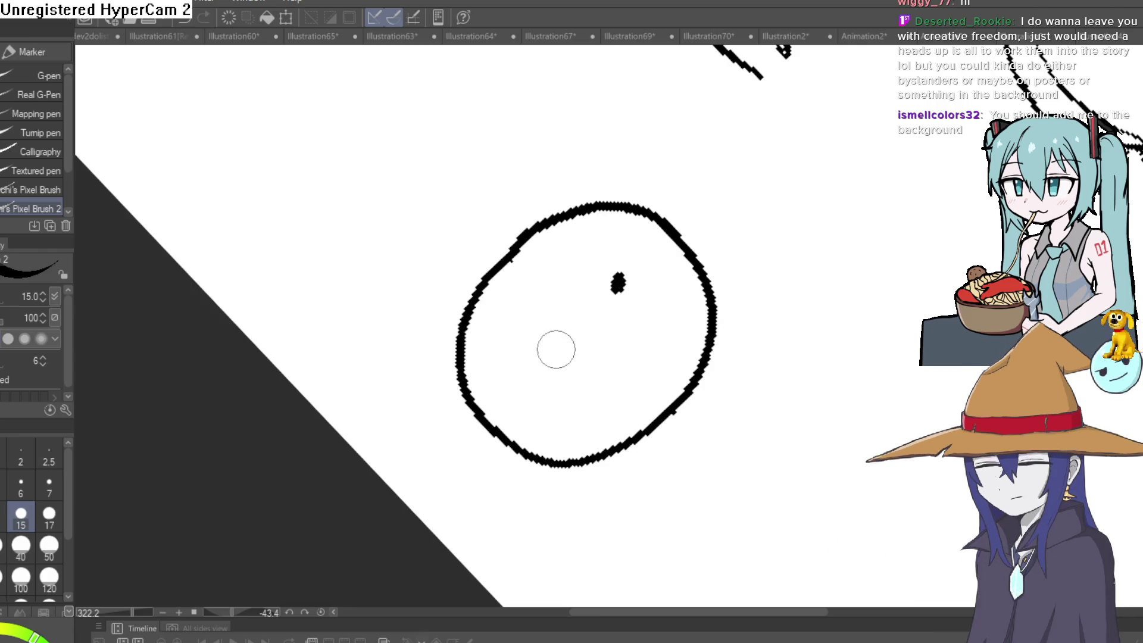
key("ctrl+z")
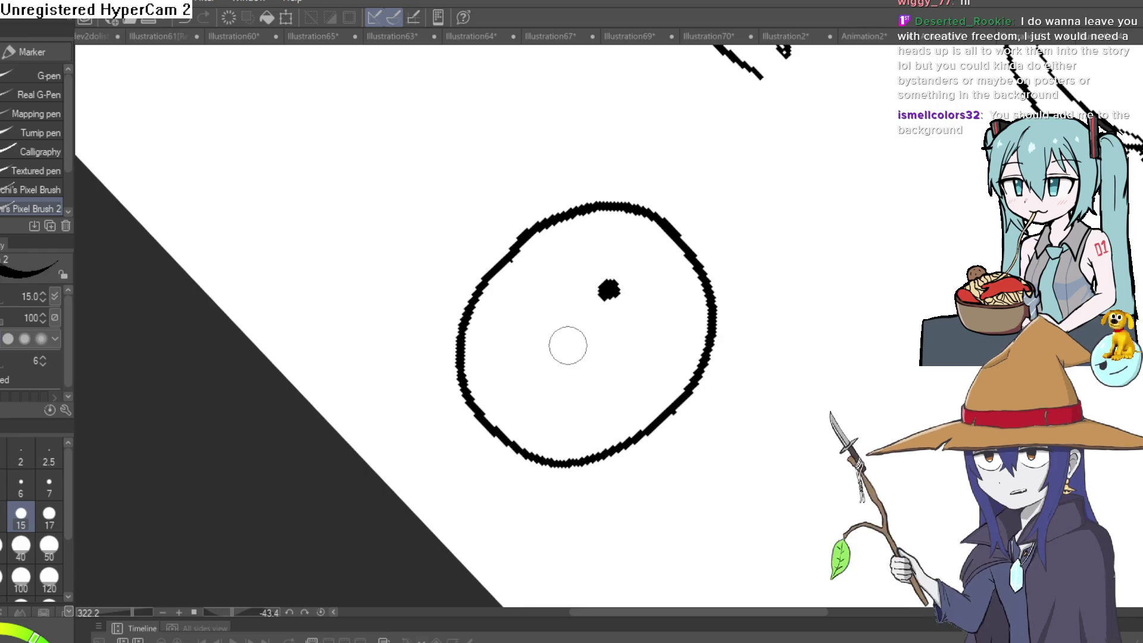
Dot an eye inside the circle, add short beak strokes, and rotate the canvas upright
left_click(560, 343)
left_click_drag(642, 310, 593, 381)
left_click_drag(655, 334, 601, 387)
scroll(709, 357, "down", 5)
mouse_move(814, 253)
left_mouse_down()
mouse_move(824, 357)
mouse_move(809, 414)
left_mouse_up()
left_click_drag(798, 357, 760, 325)
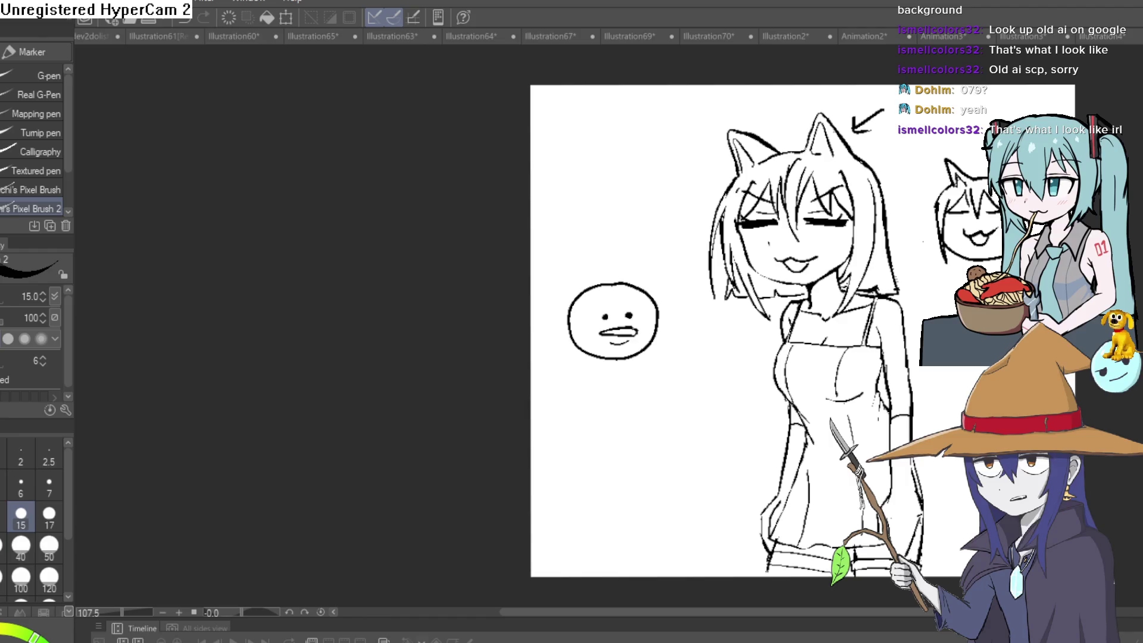
Erase the doodle face's eyes and mouth and draw a smaller oval inside the big circle
key("e")
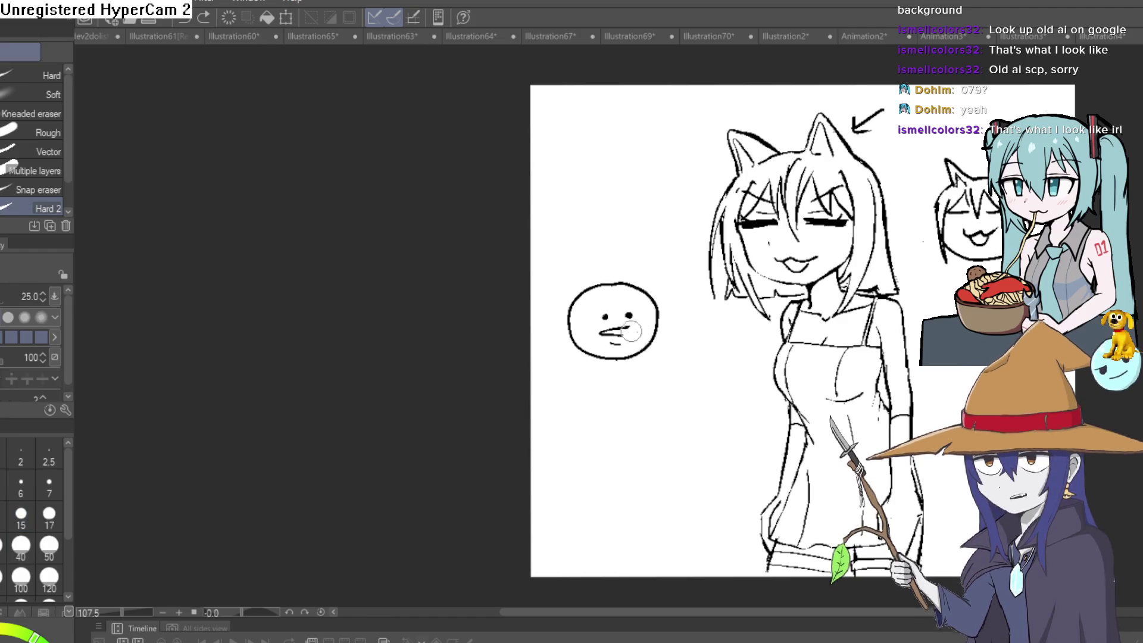
mouse_move(632, 331)
left_mouse_down()
mouse_move(602, 333)
mouse_move(630, 317)
left_mouse_up()
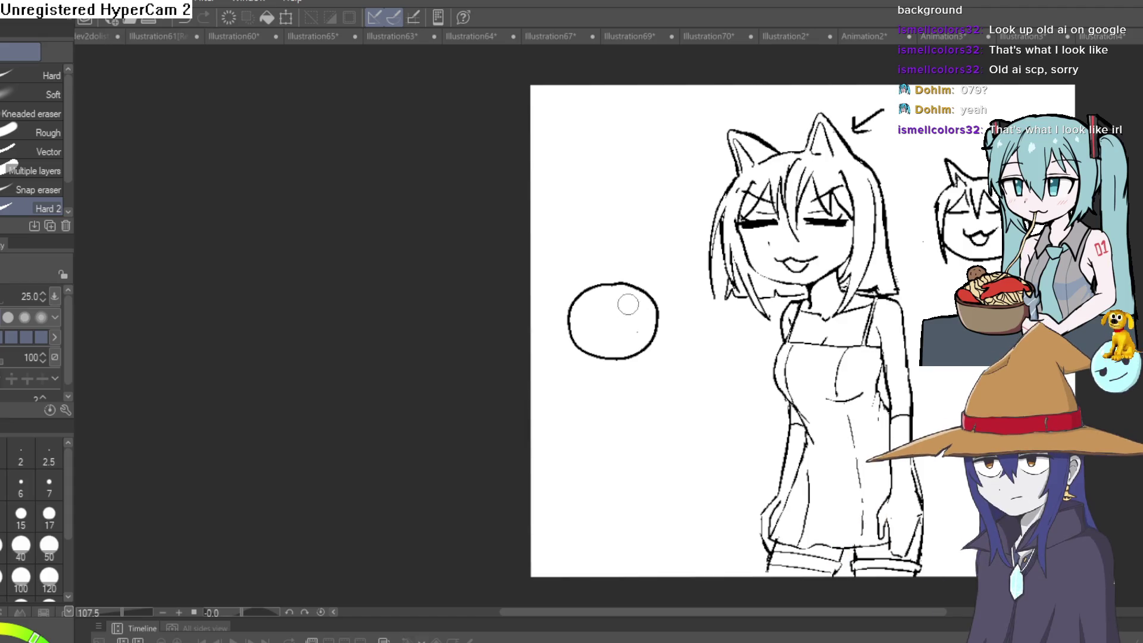
key("p")
scroll(638, 298, "up", 3)
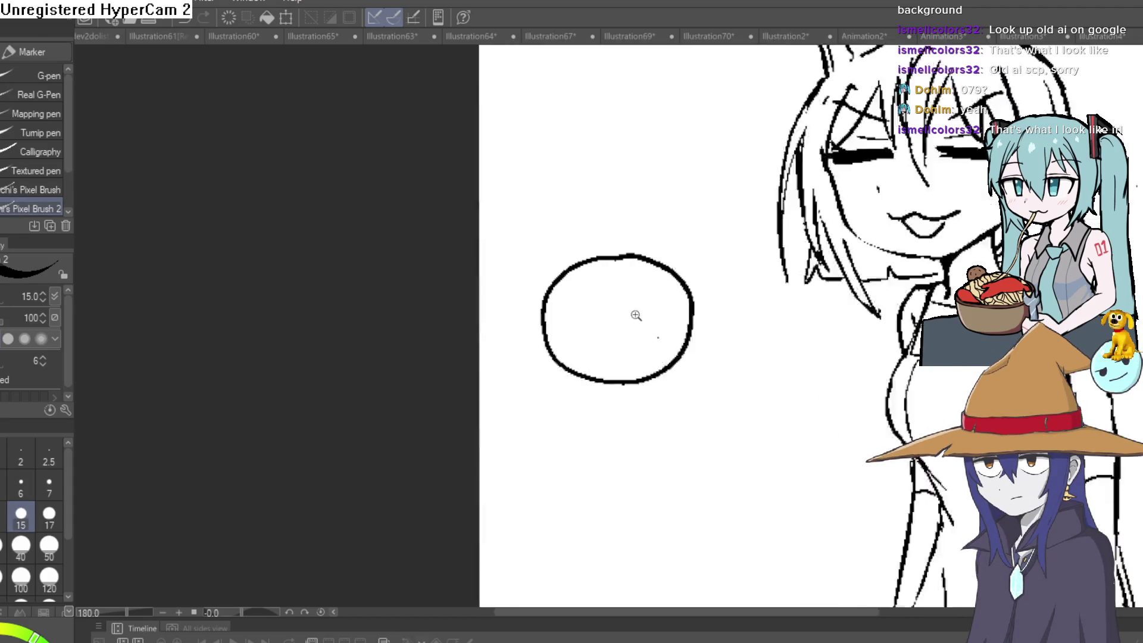
scroll(705, 345, "down", 2)
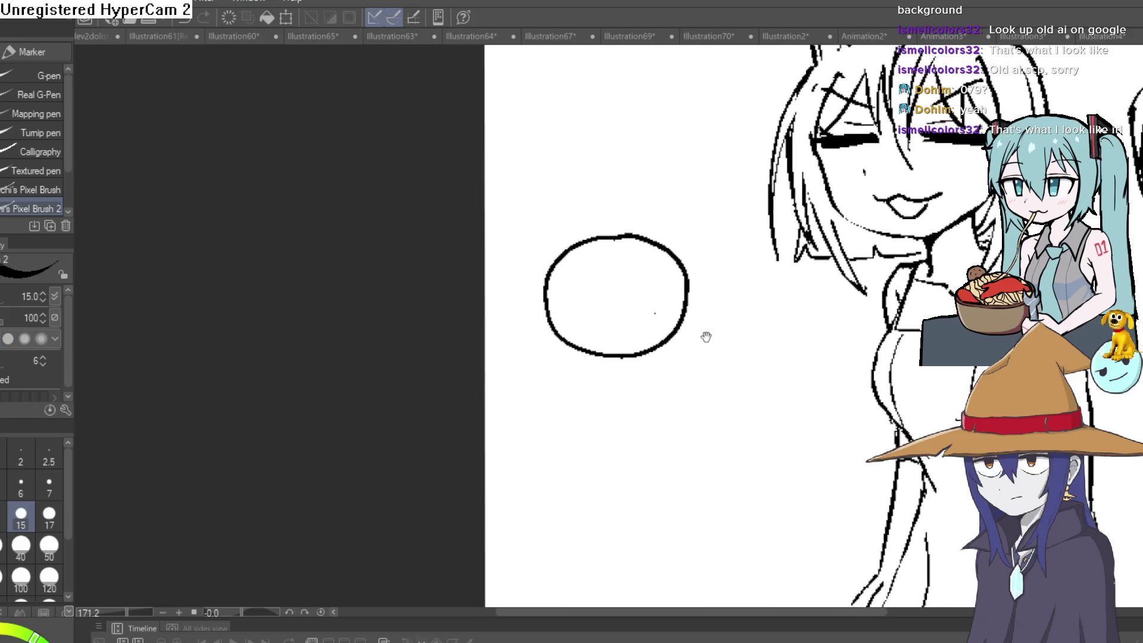
scroll(648, 298, "up", 2)
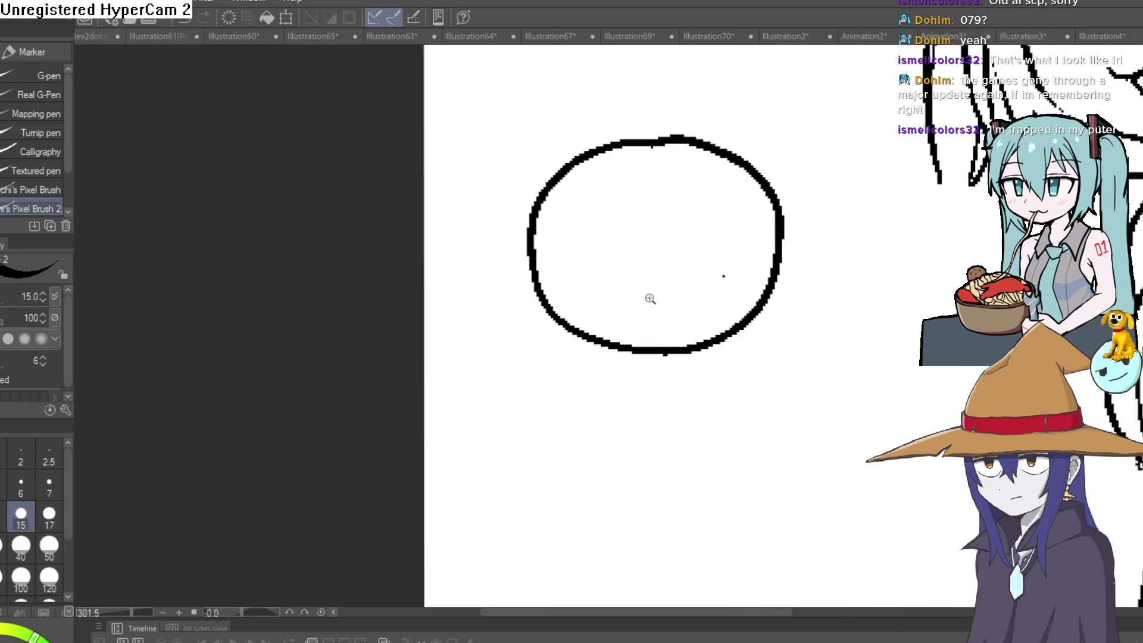
mouse_move(605, 220)
left_mouse_down()
mouse_move(622, 281)
mouse_move(611, 221)
left_mouse_up()
Draw a dividing line from the circle's top down to its bottom edge
left_click_drag(688, 252, 666, 218)
left_click_drag(646, 116, 648, 172)
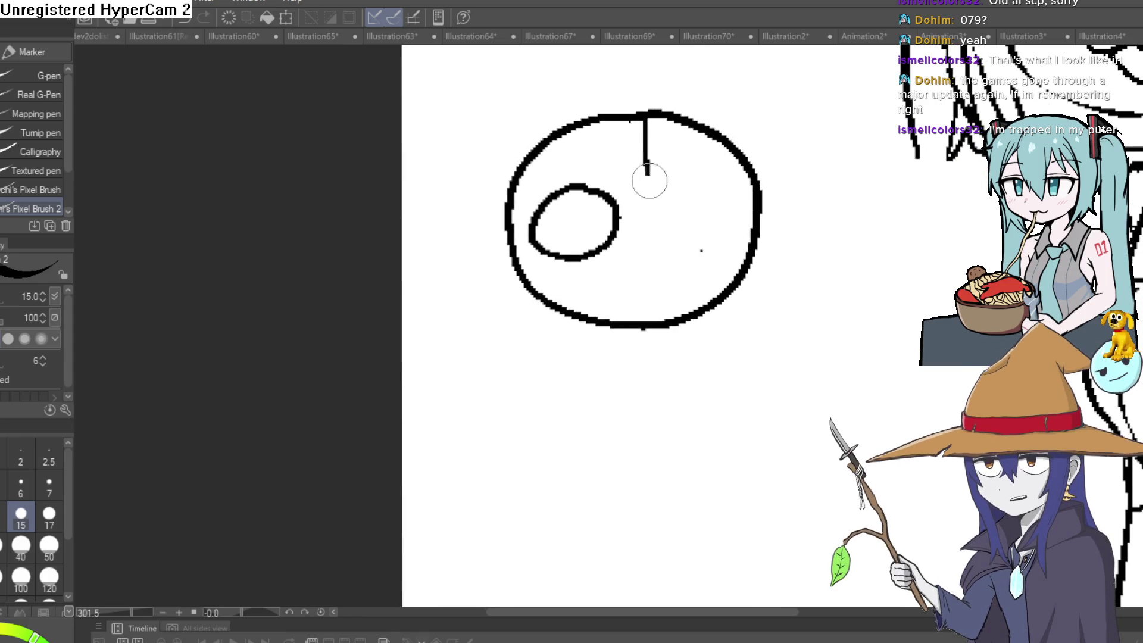
left_click_drag(673, 260, 643, 306)
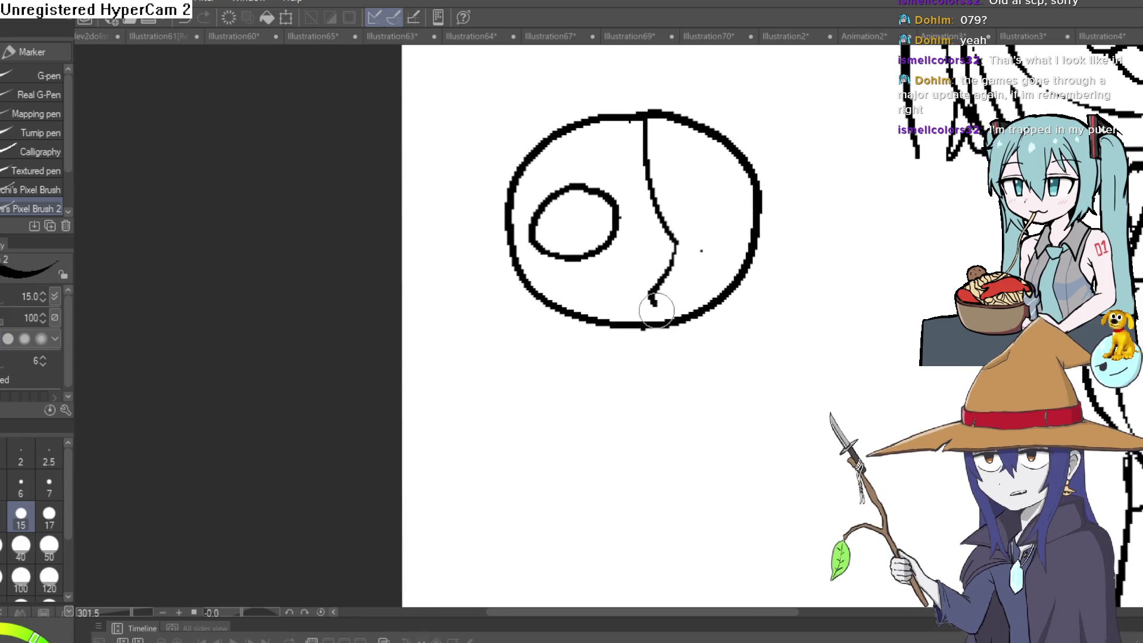
key("ctrl+z")
key("ctrl+z")
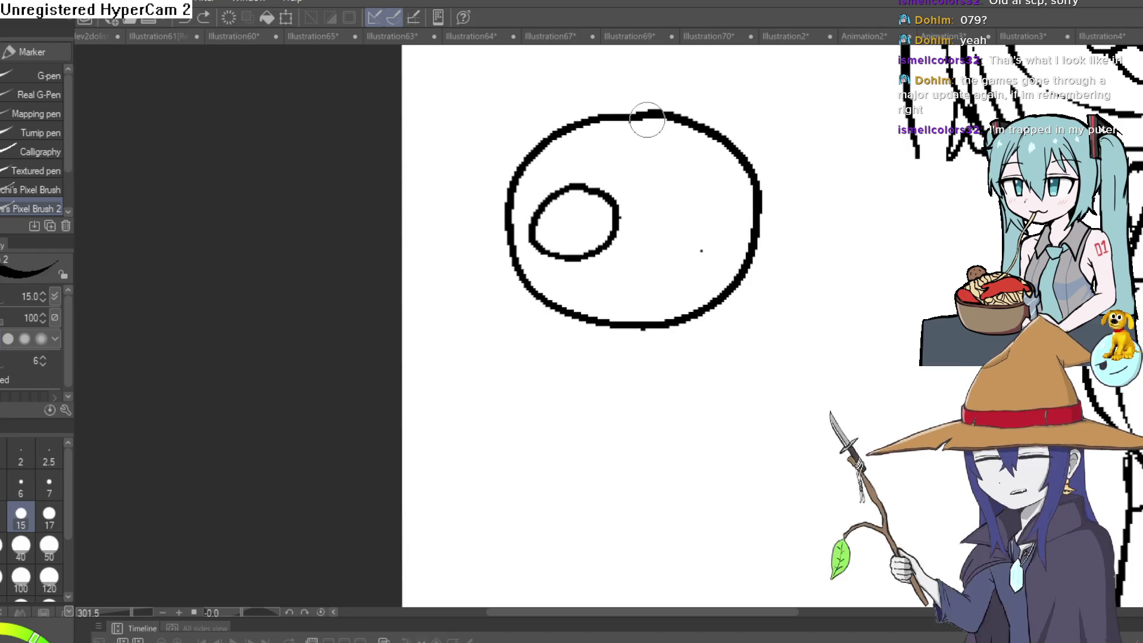
mouse_move(642, 119)
left_mouse_down()
mouse_move(643, 191)
mouse_move(683, 275)
left_mouse_up()
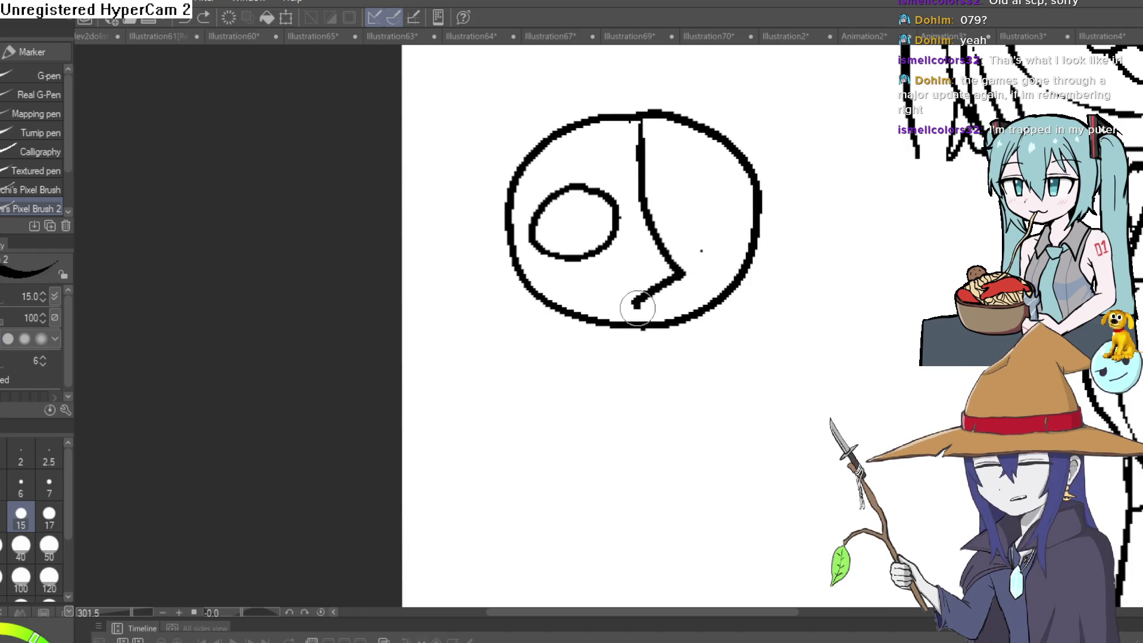
left_click_drag(634, 303, 641, 325)
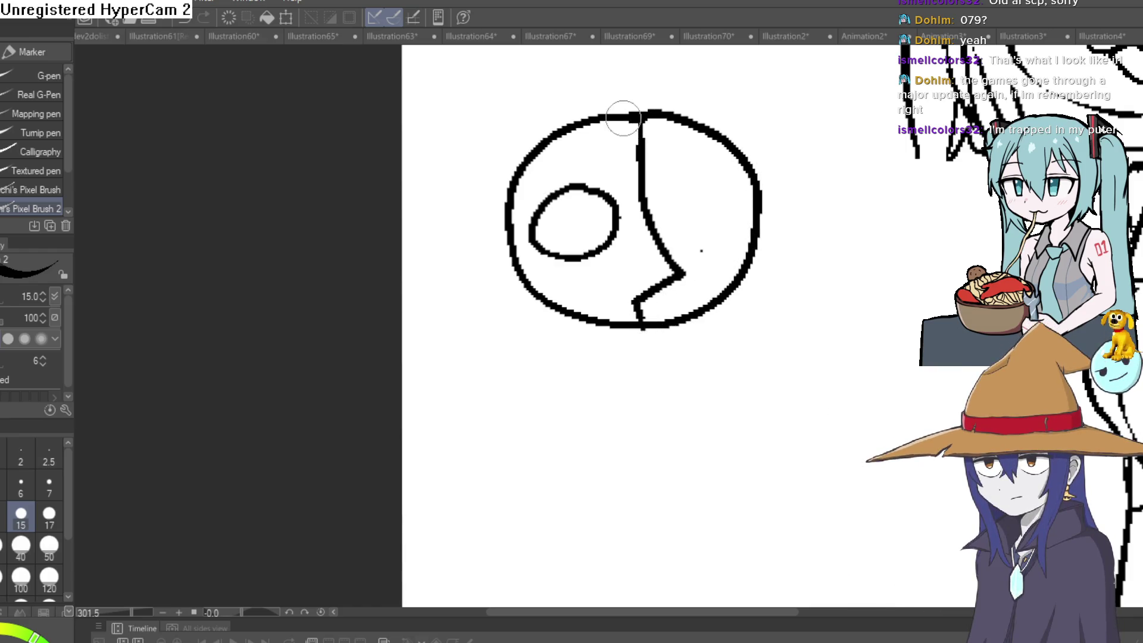
Fill the circle's left half with black using the Fill tool
key("g")
left_click(625, 153)
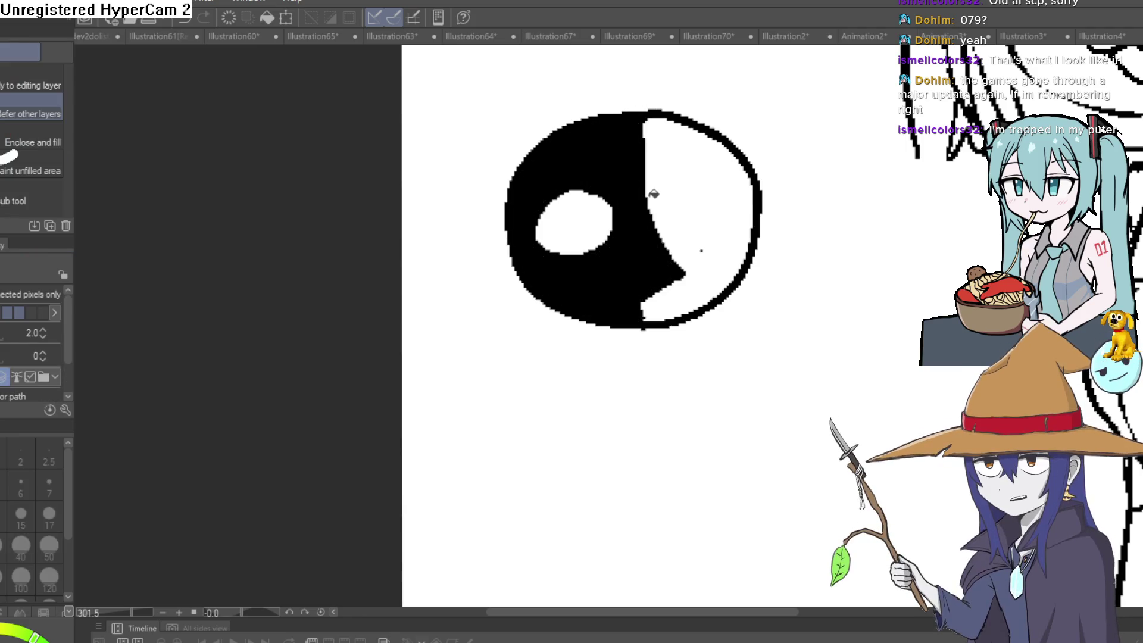
key("p")
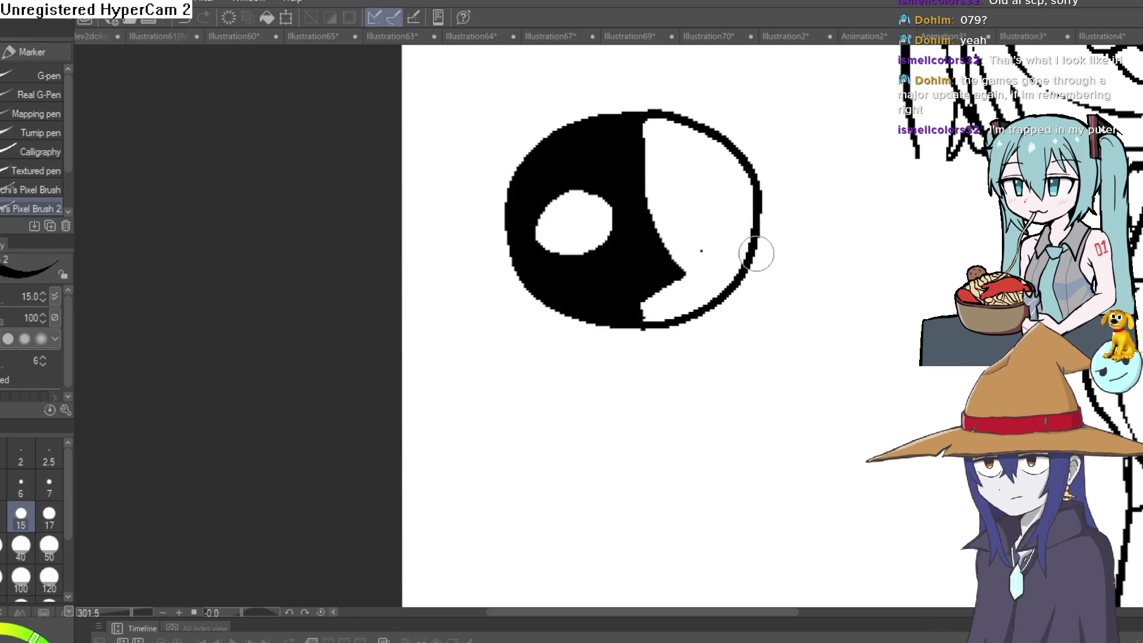
left_click_drag(669, 202, 696, 182)
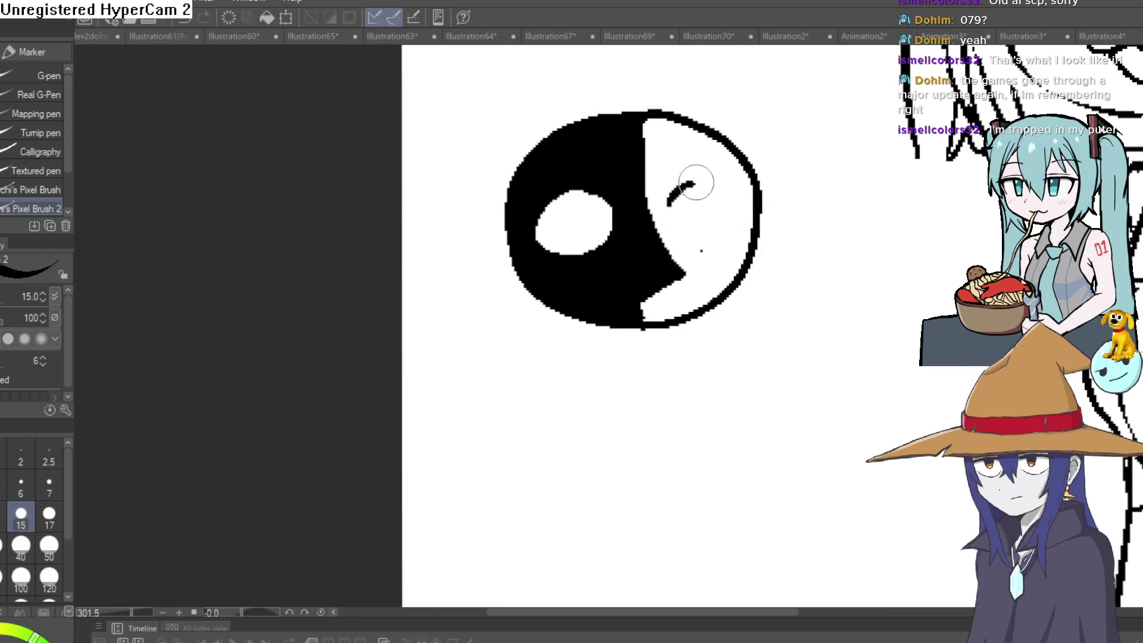
key("ctrl+z")
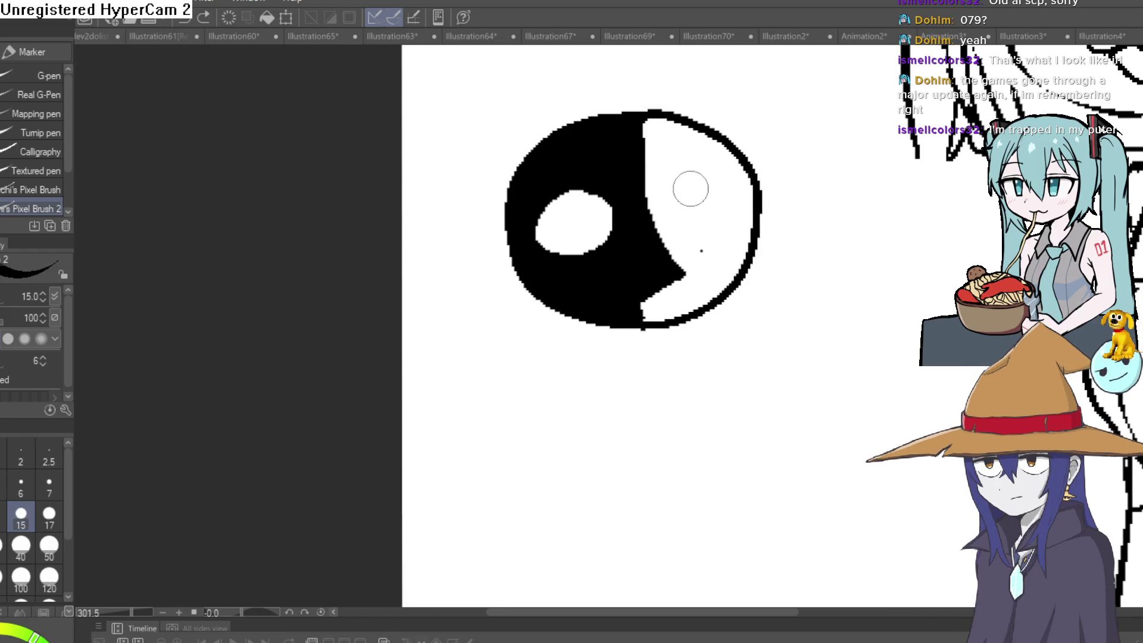
Draw a jaw line down to a pointed chin and fill the lower-left area black
scroll(687, 178, "down", 1)
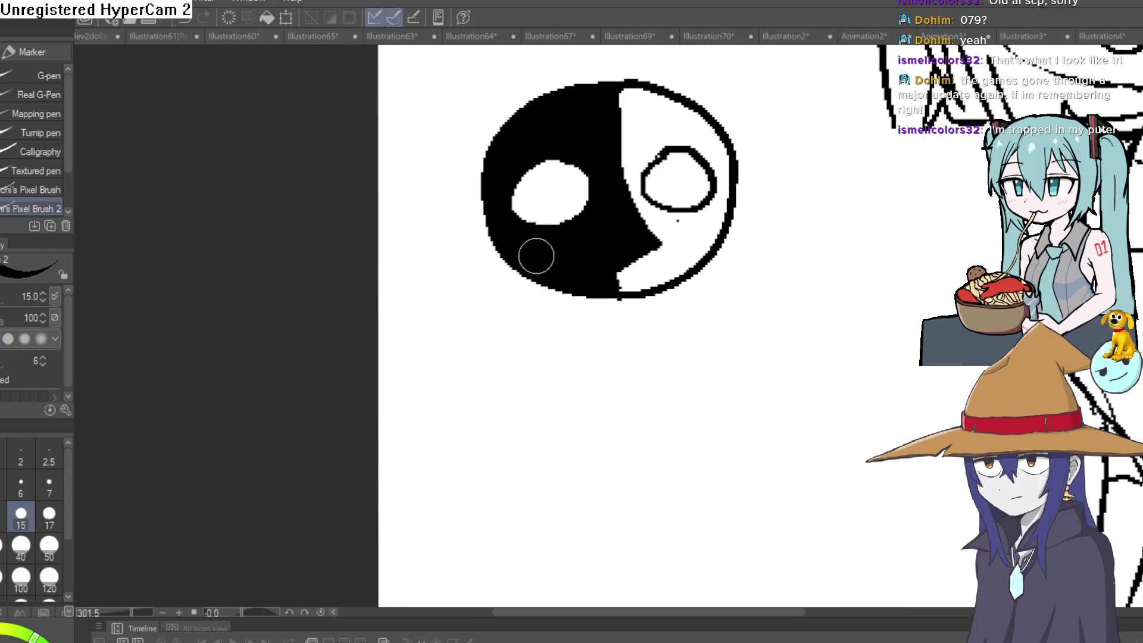
left_click_drag(485, 221, 588, 352)
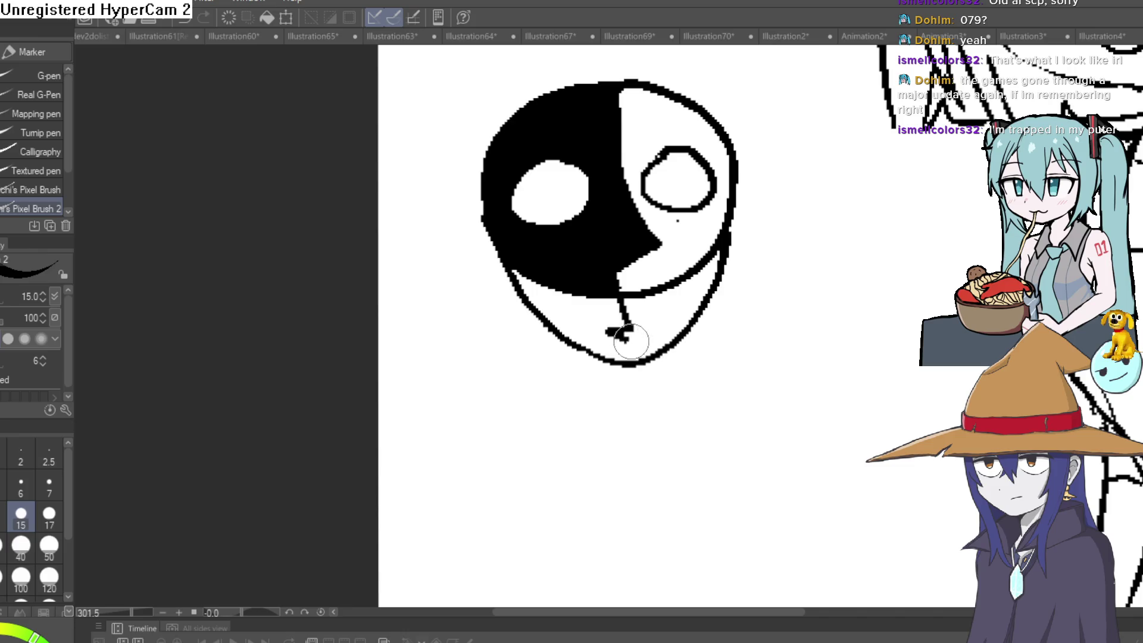
left_click_drag(624, 325, 640, 361)
key("g")
left_click(565, 321)
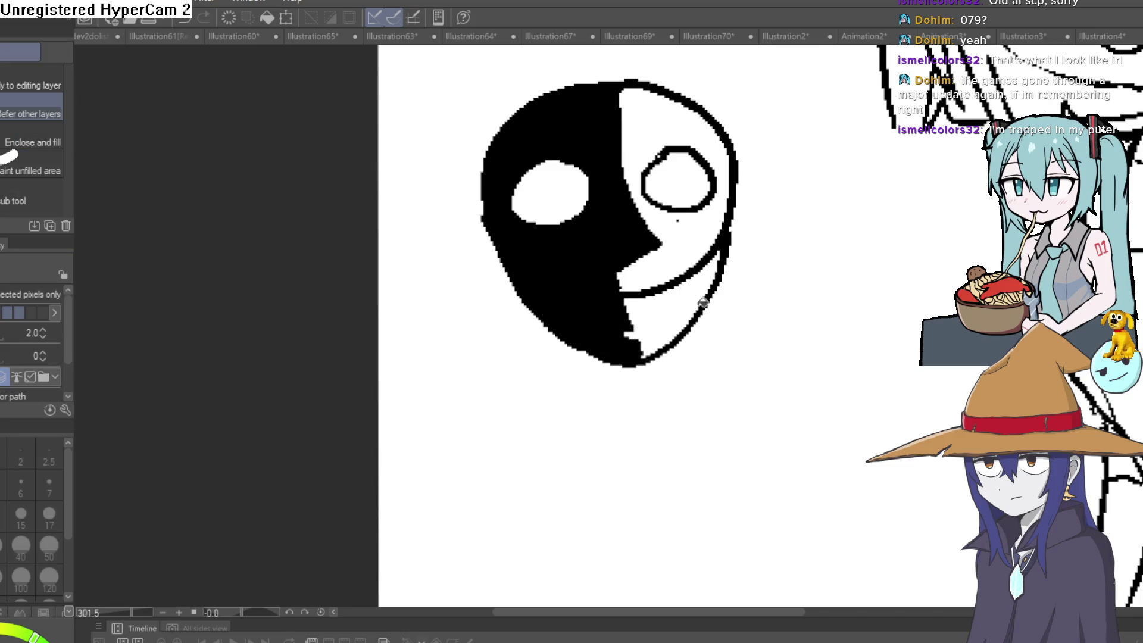
Erase most of the mouth line on the mask face
scroll(703, 303, "down", 3)
scroll(706, 298, "up", 5)
key("e")
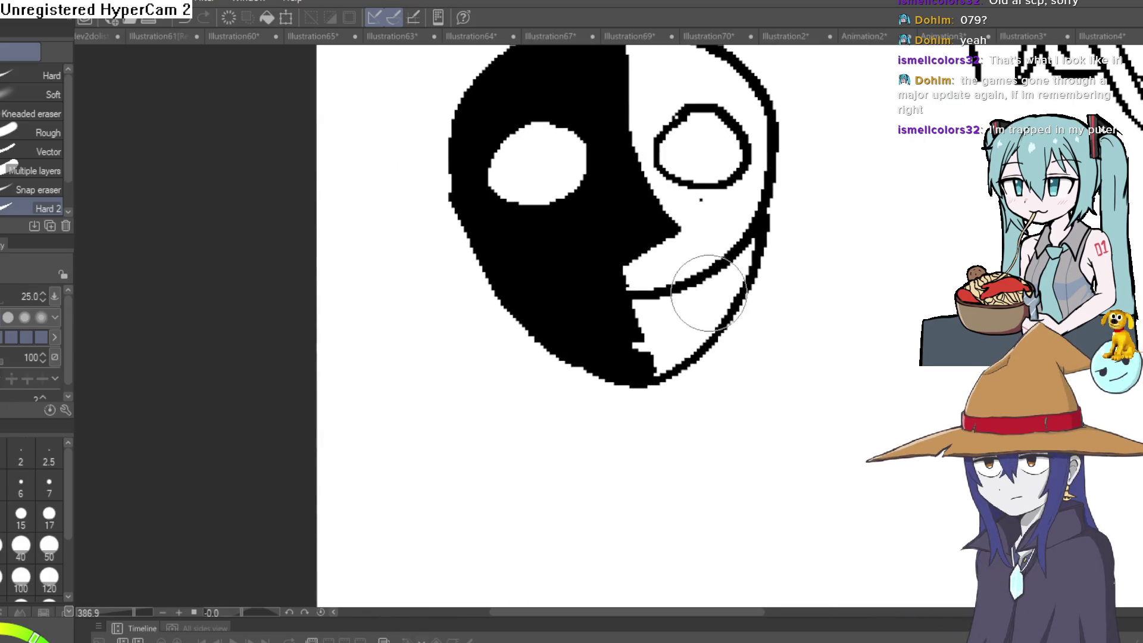
mouse_move(690, 298)
left_mouse_down()
mouse_move(677, 280)
mouse_move(646, 288)
mouse_move(733, 242)
mouse_move(750, 198)
left_mouse_up()
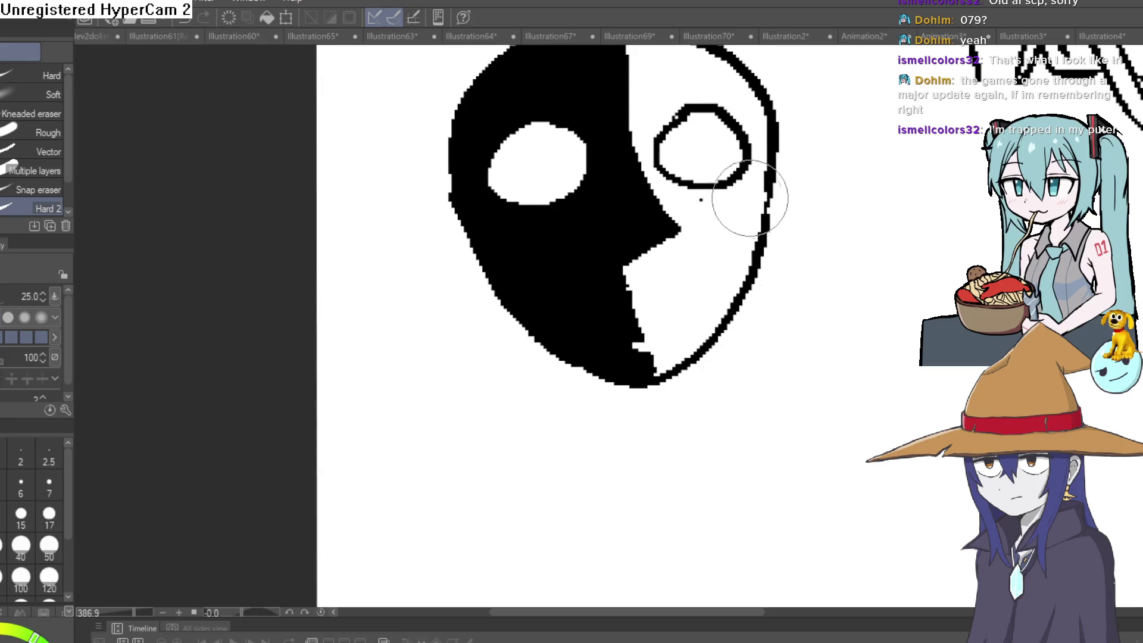
scroll(714, 202, "down", 5)
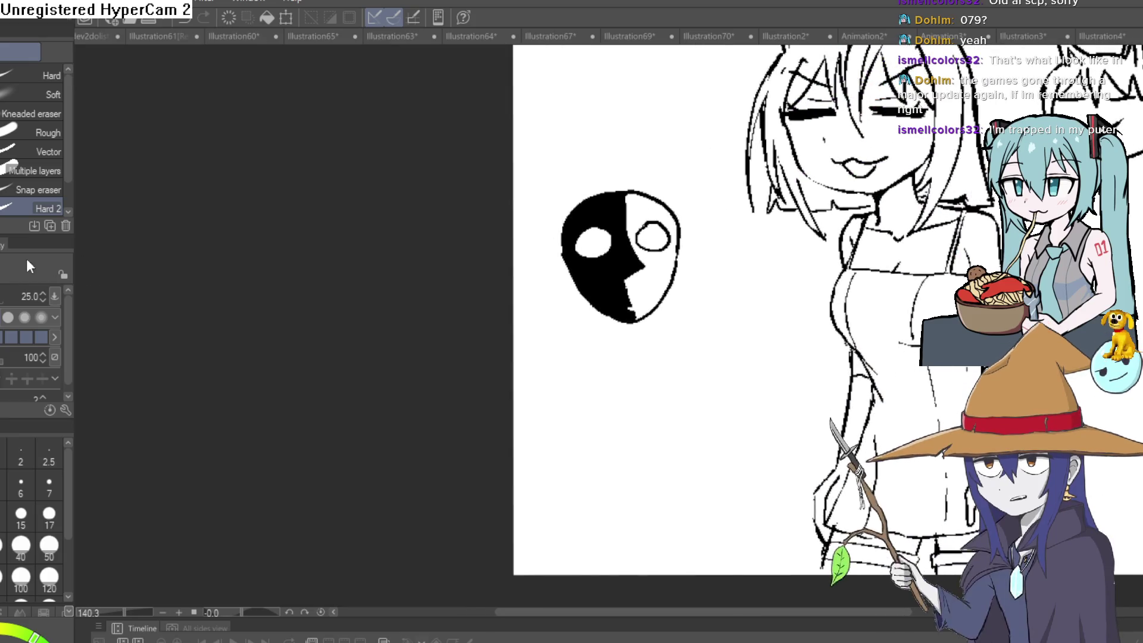
Erase a white mouth slot through the black half with the canvas turned sideways
key("p")
scroll(723, 316, "up", 4)
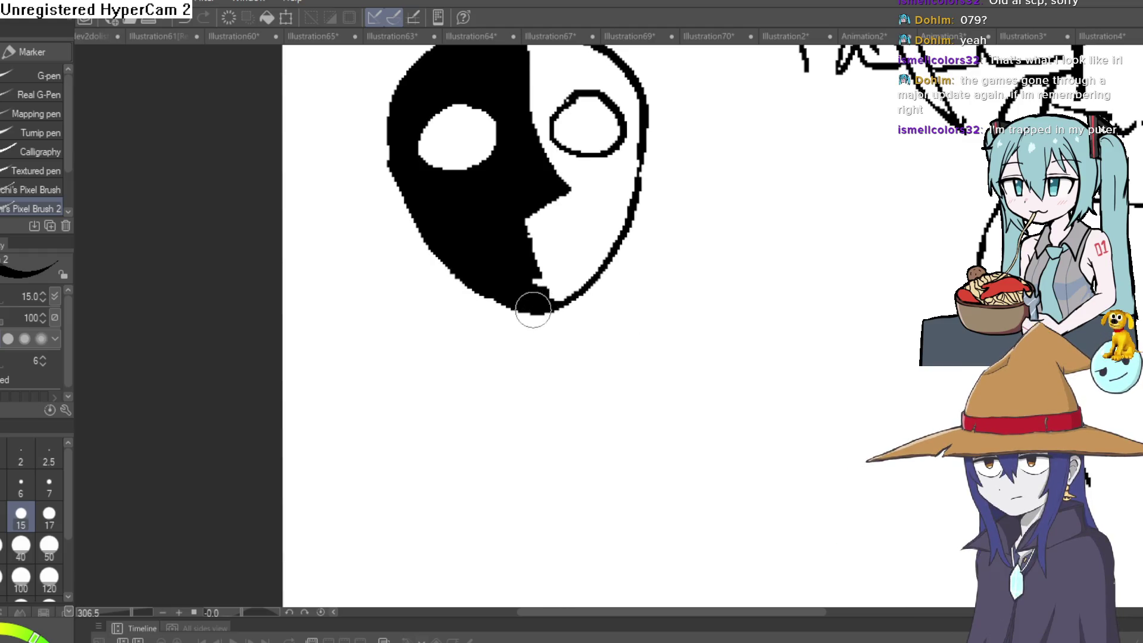
scroll(533, 310, "down", 3)
left_click_drag(780, 179, 707, 409)
scroll(627, 407, "up", 6)
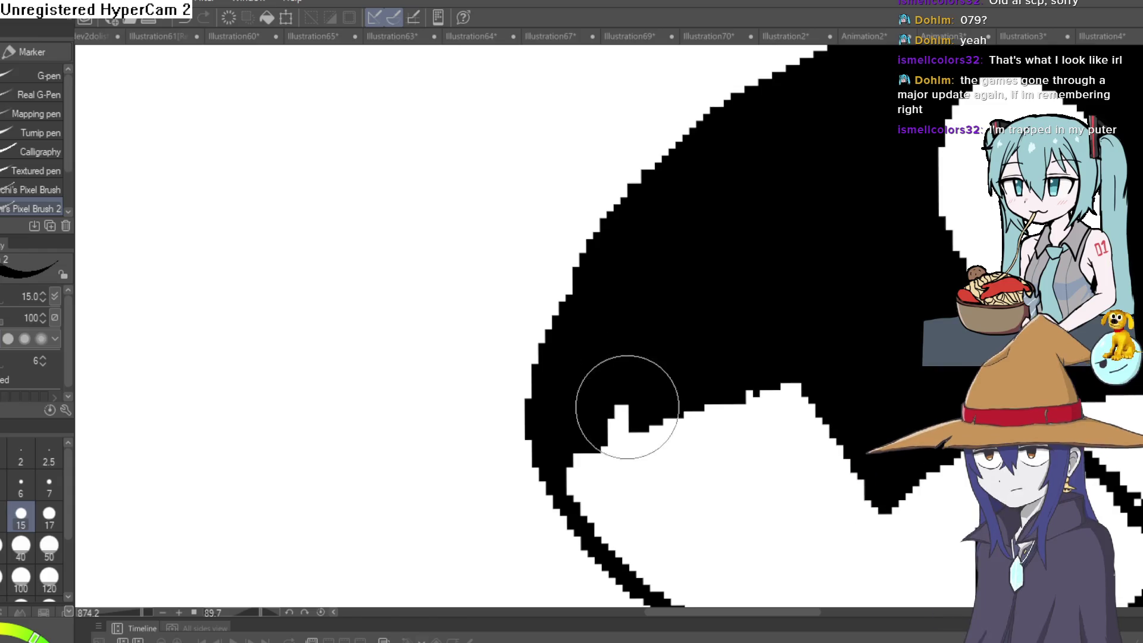
key("e")
mouse_move(627, 406)
left_mouse_down()
mouse_move(646, 301)
mouse_move(656, 327)
mouse_move(638, 339)
mouse_move(649, 335)
left_mouse_up()
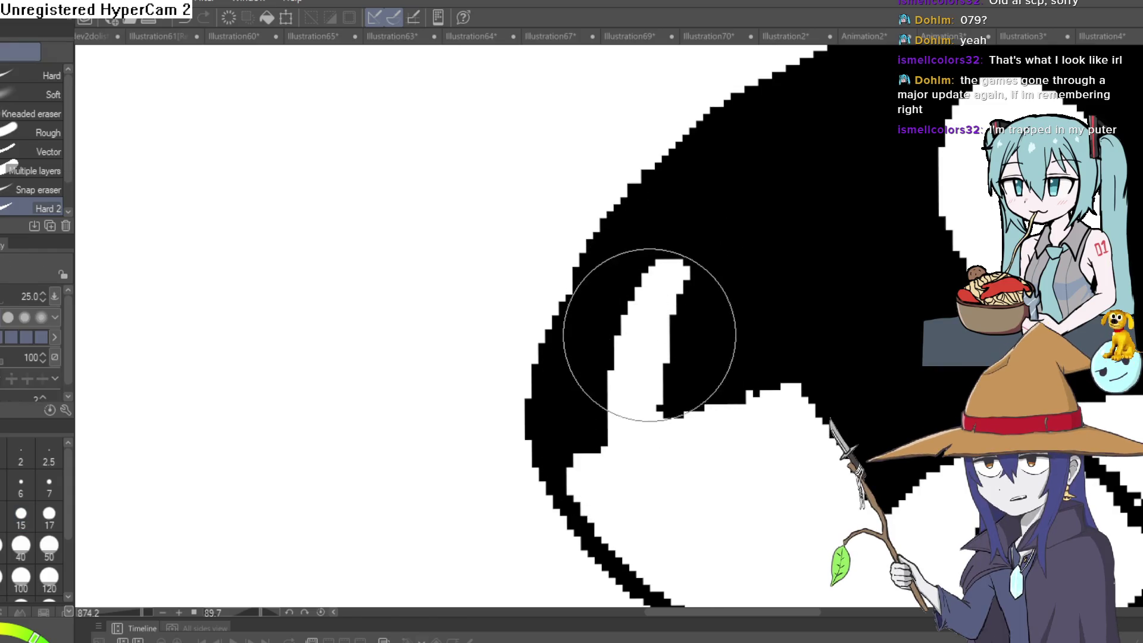
scroll(649, 335, "down", 5)
scroll(649, 334, "up", 2)
mouse_move(715, 297)
left_mouse_down()
mouse_move(774, 238)
mouse_move(803, 255)
mouse_move(747, 327)
mouse_move(852, 163)
left_mouse_up()
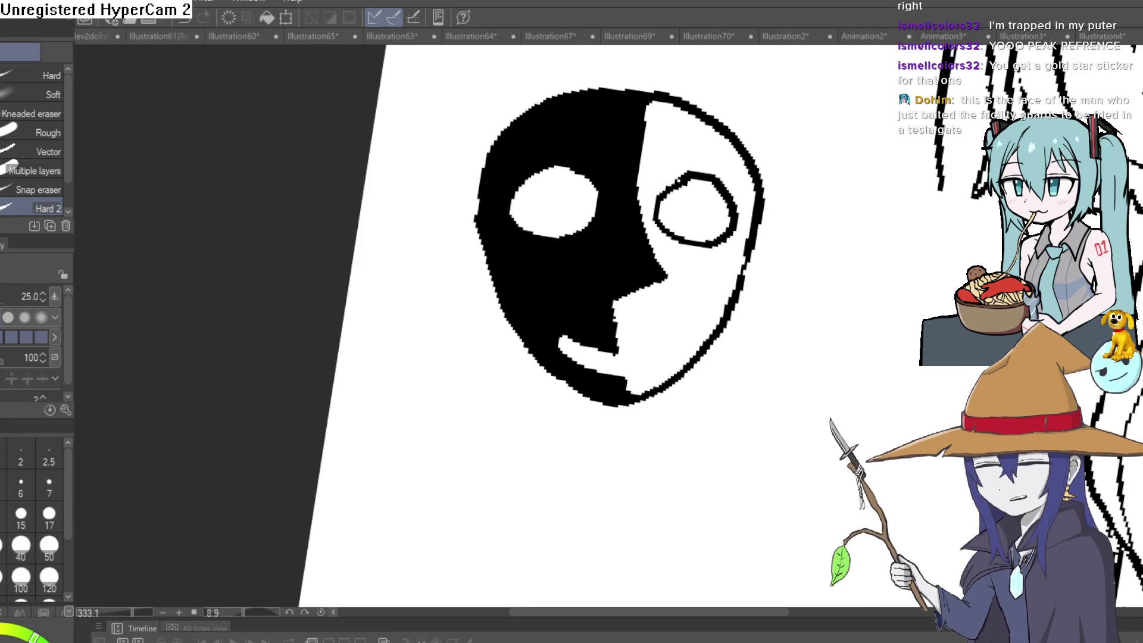
scroll(838, 303, "down", 5)
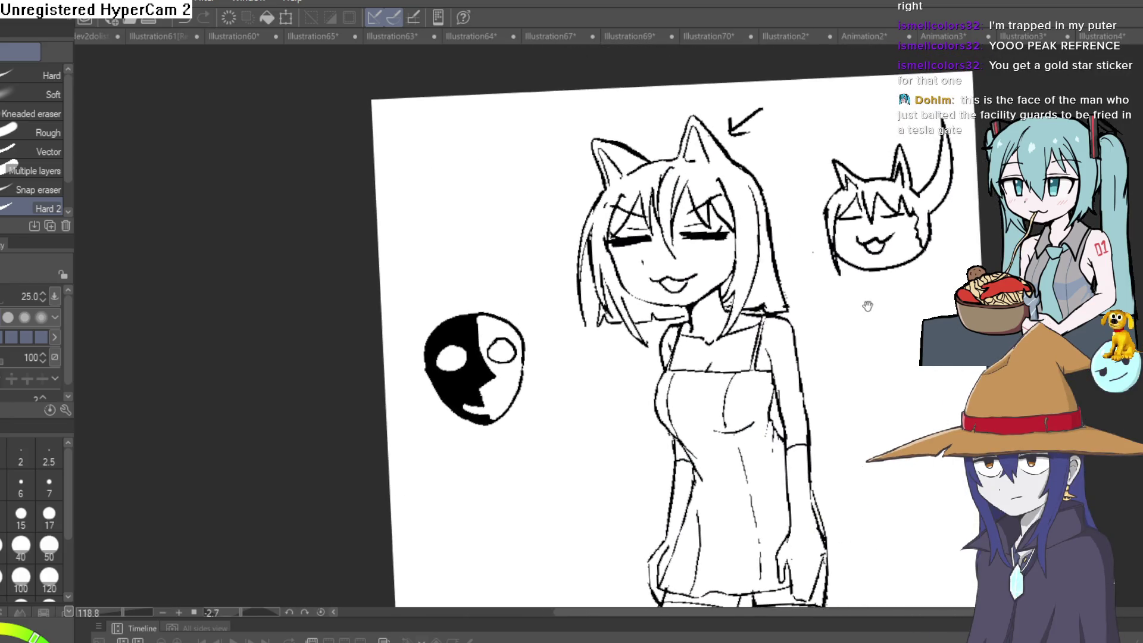
mouse_move(848, 84)
left_mouse_down()
mouse_move(836, 105)
mouse_move(846, 113)
left_mouse_up()
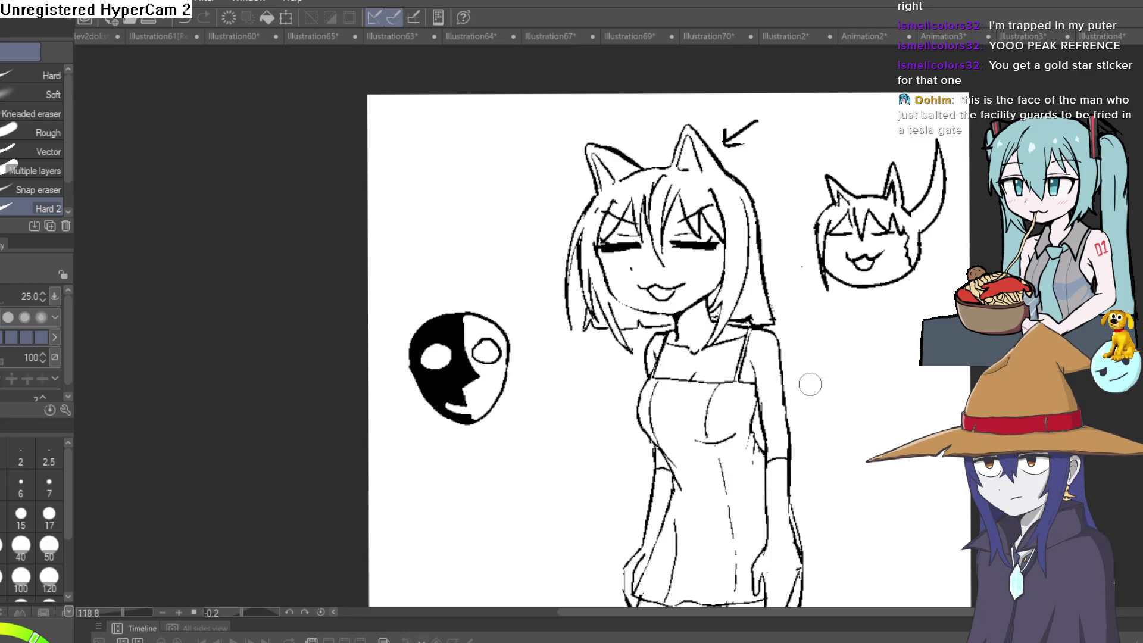
Thicken the mask's left and lower outline with the pen and erase stray black right of the chin
scroll(685, 262, "up", 6)
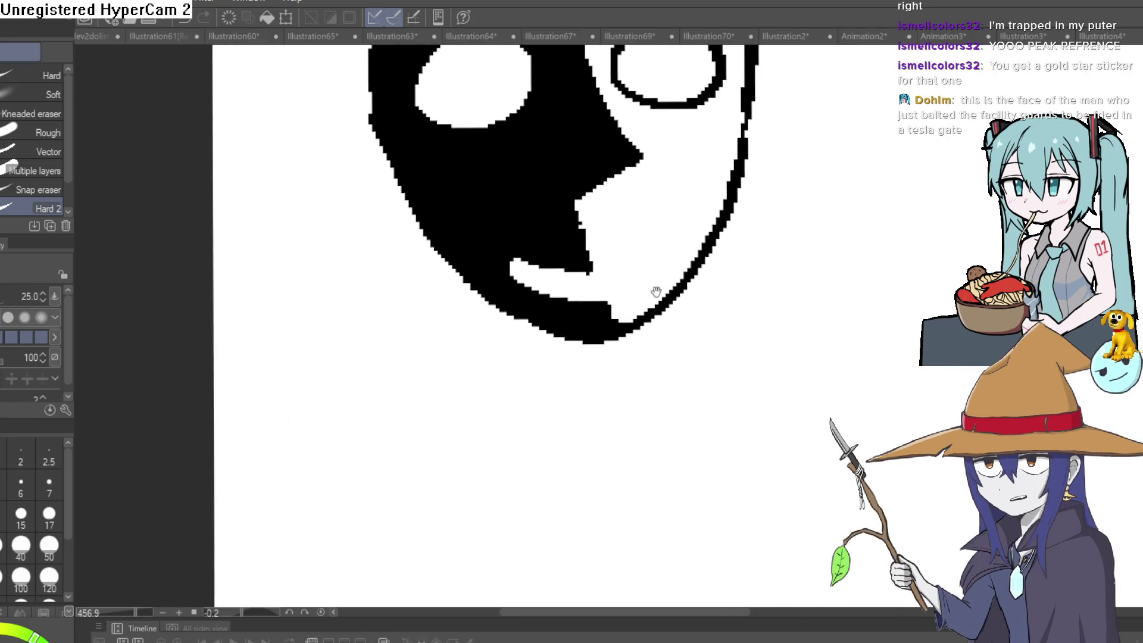
left_click_drag(605, 352, 591, 404)
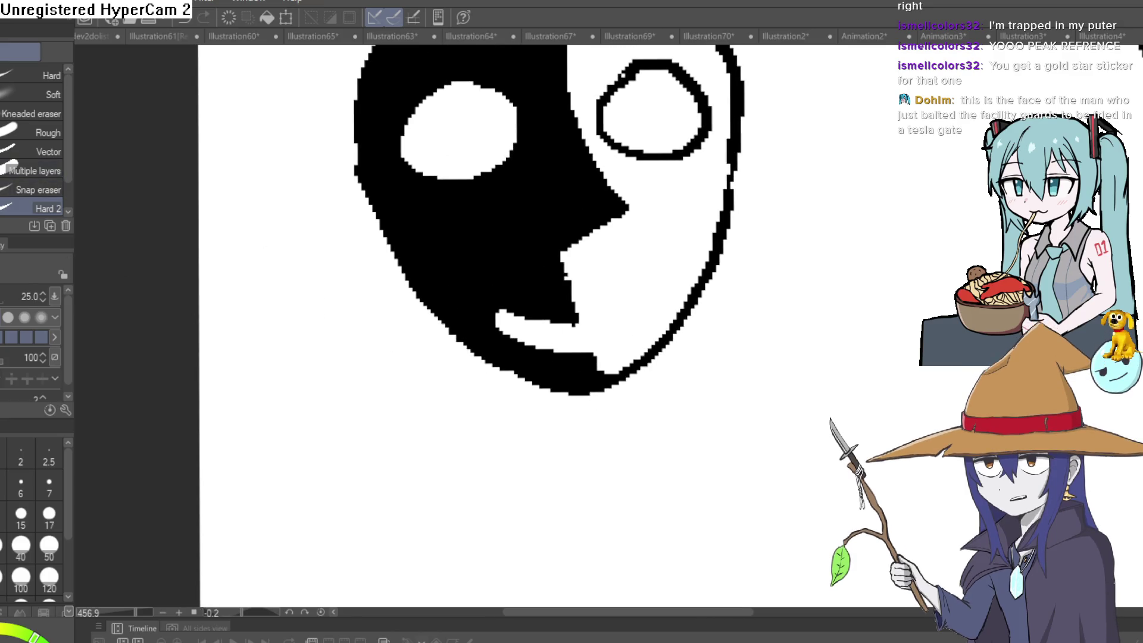
key("p")
mouse_move(367, 174)
left_mouse_down()
mouse_move(446, 332)
mouse_move(572, 401)
mouse_move(591, 403)
mouse_move(633, 365)
mouse_move(594, 387)
mouse_move(507, 367)
left_mouse_up()
key("e")
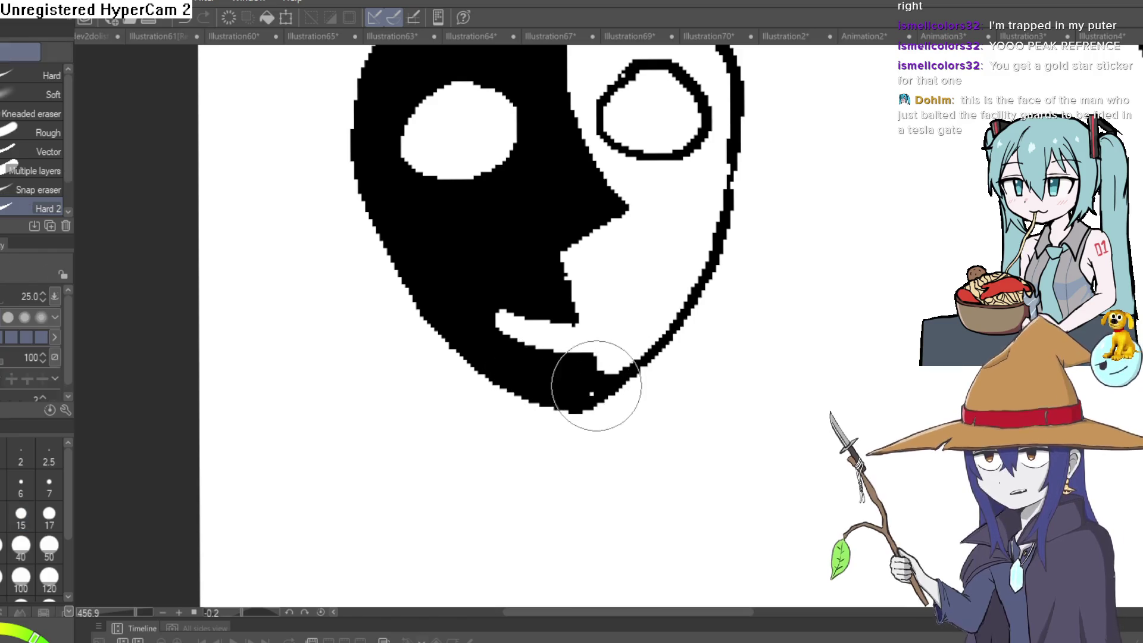
mouse_move(592, 383)
left_mouse_down()
mouse_move(620, 358)
mouse_move(618, 340)
left_mouse_up()
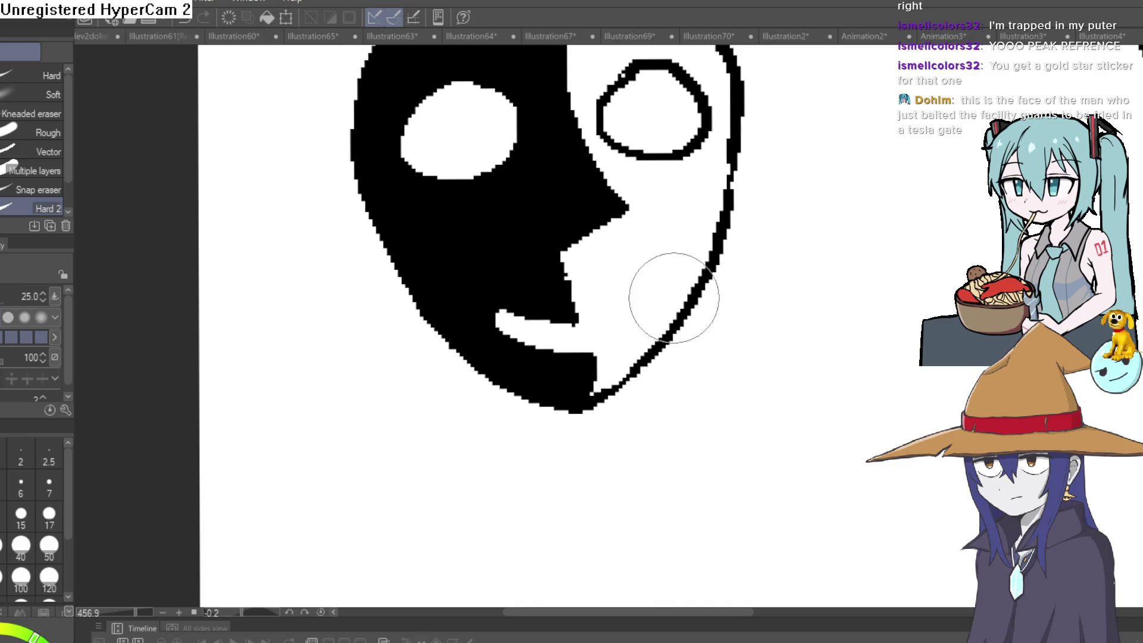
left_click_drag(790, 185, 767, 314)
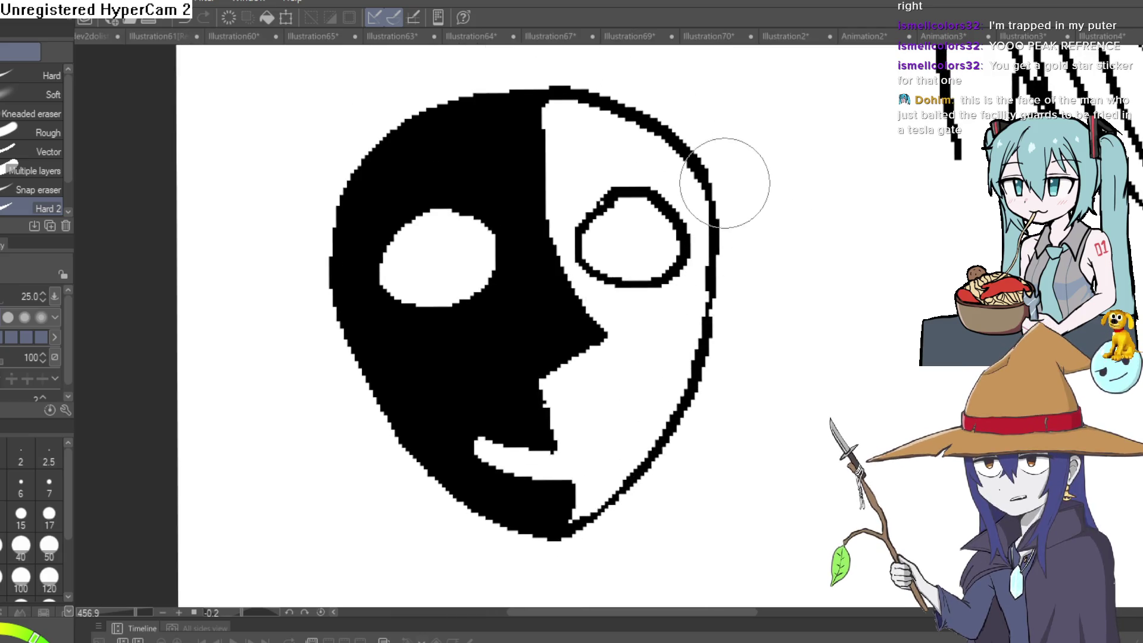
scroll(791, 224, "down", 5)
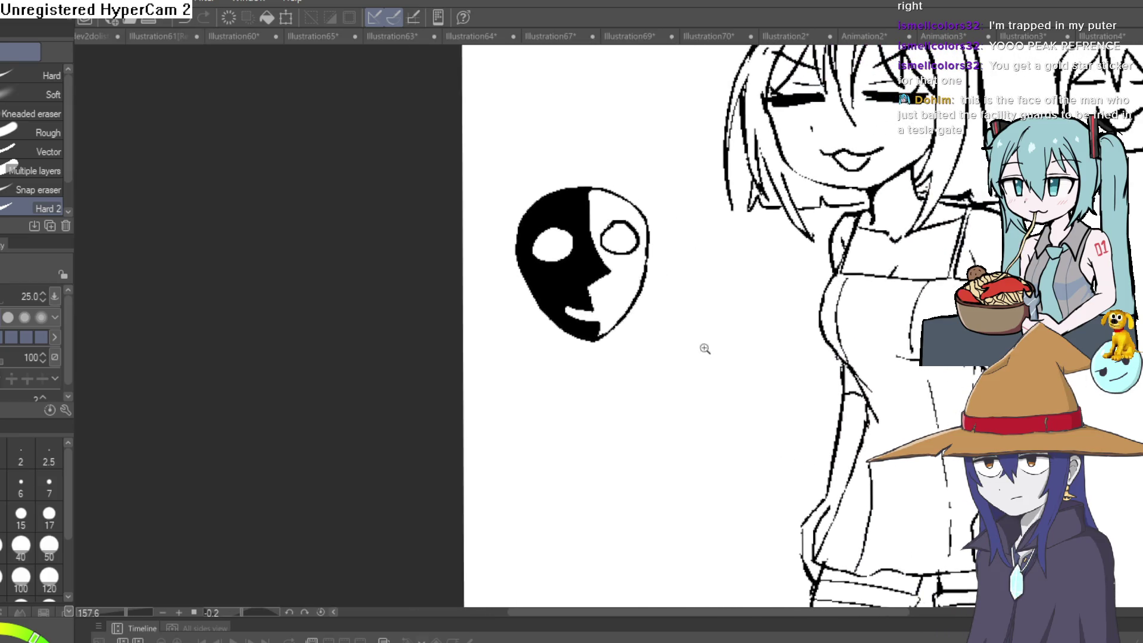
key("p")
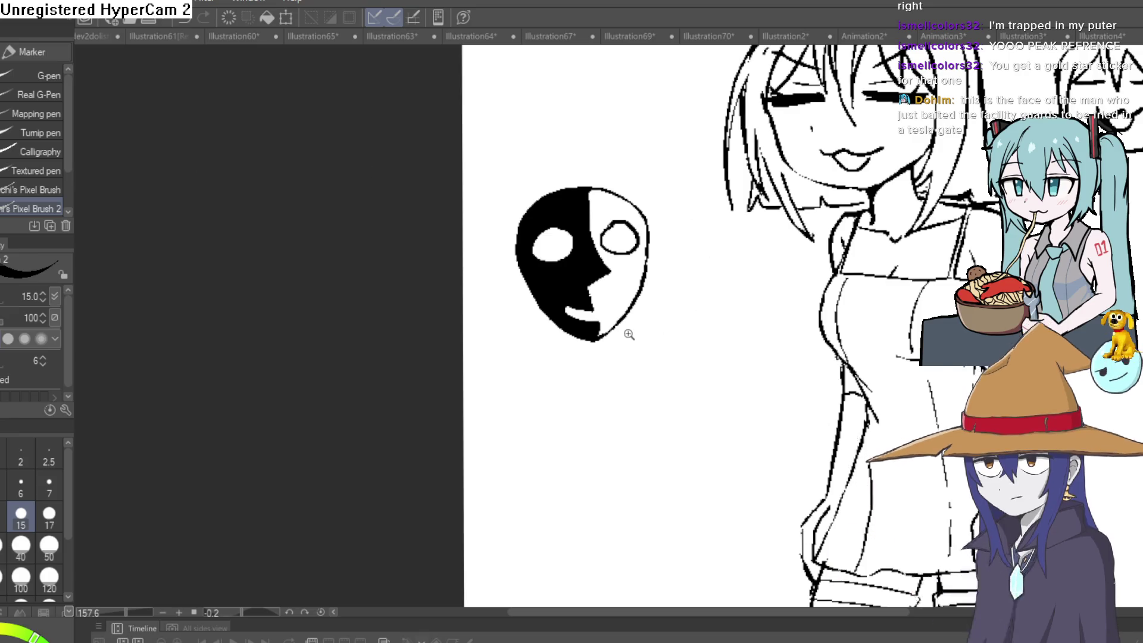
scroll(638, 335, "up", 3)
mouse_move(638, 335)
left_mouse_down()
mouse_move(646, 352)
mouse_move(738, 252)
mouse_move(714, 289)
mouse_move(713, 255)
mouse_move(737, 304)
mouse_move(712, 338)
left_mouse_up()
scroll(712, 256, "down", 3)
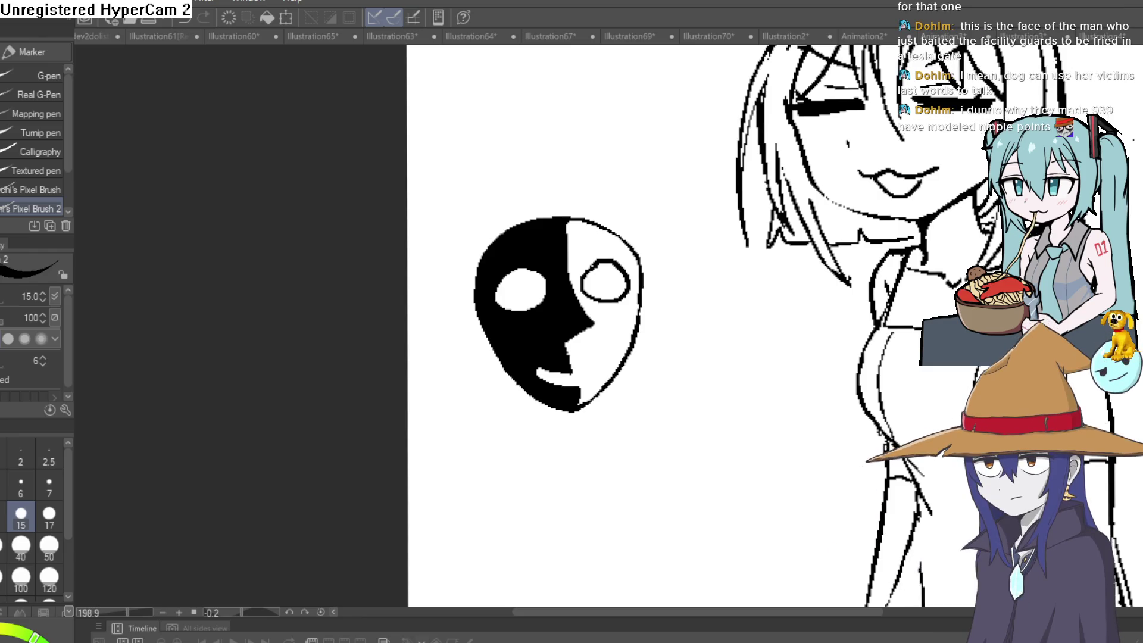
left_click_drag(765, 336, 770, 383)
key("ctrl+z")
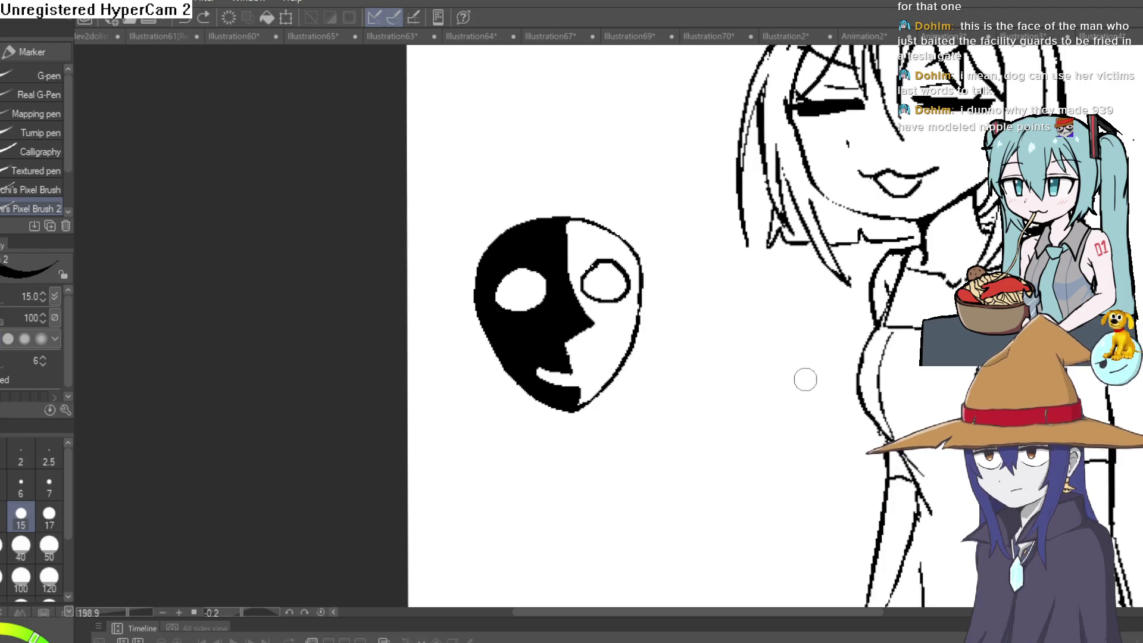
scroll(743, 392, "down", 2)
scroll(743, 391, "down", 2)
scroll(743, 391, "up", 2)
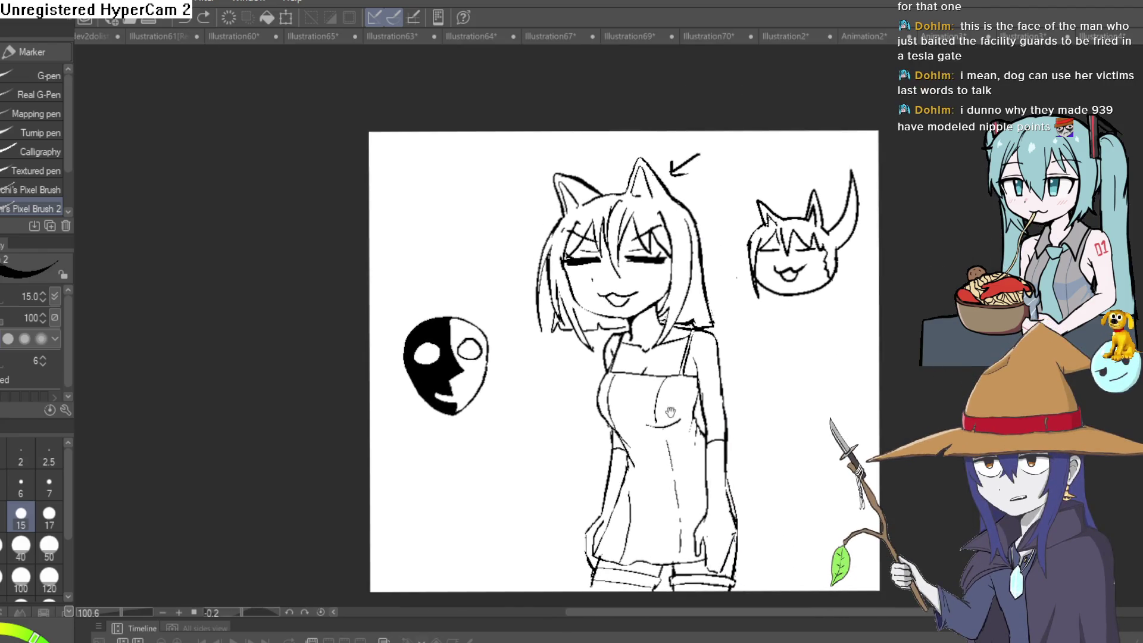
mouse_move(744, 391)
left_mouse_down()
mouse_move(674, 421)
mouse_move(674, 438)
left_mouse_up()
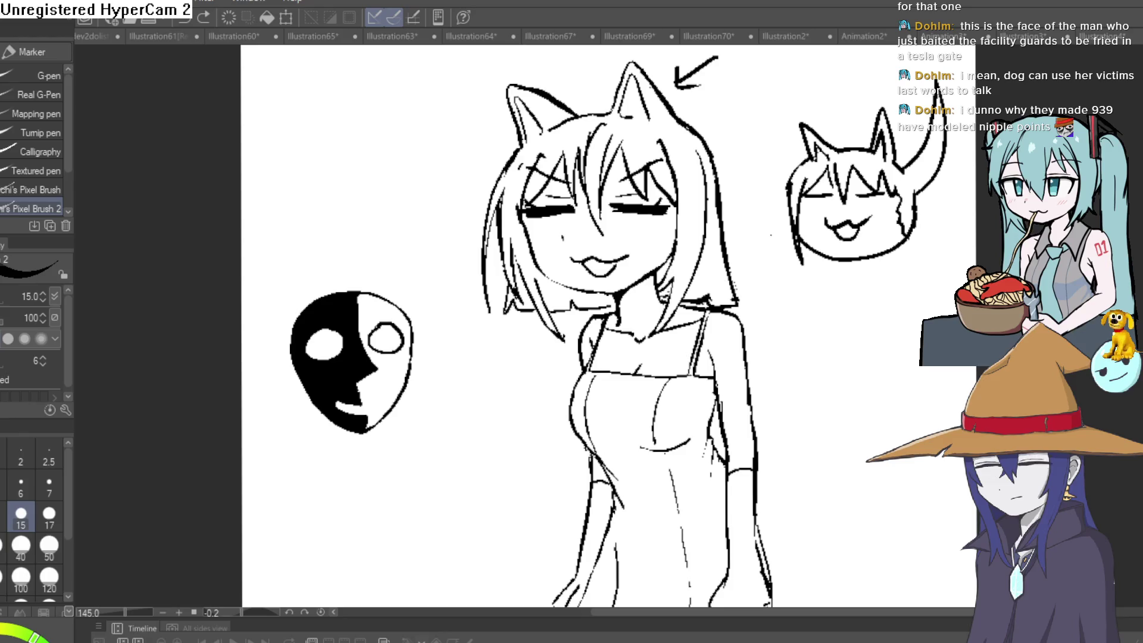
scroll(842, 281, "up", 5)
mouse_move(842, 281)
left_mouse_down()
mouse_move(597, 326)
mouse_move(704, 268)
left_mouse_up()
key("e")
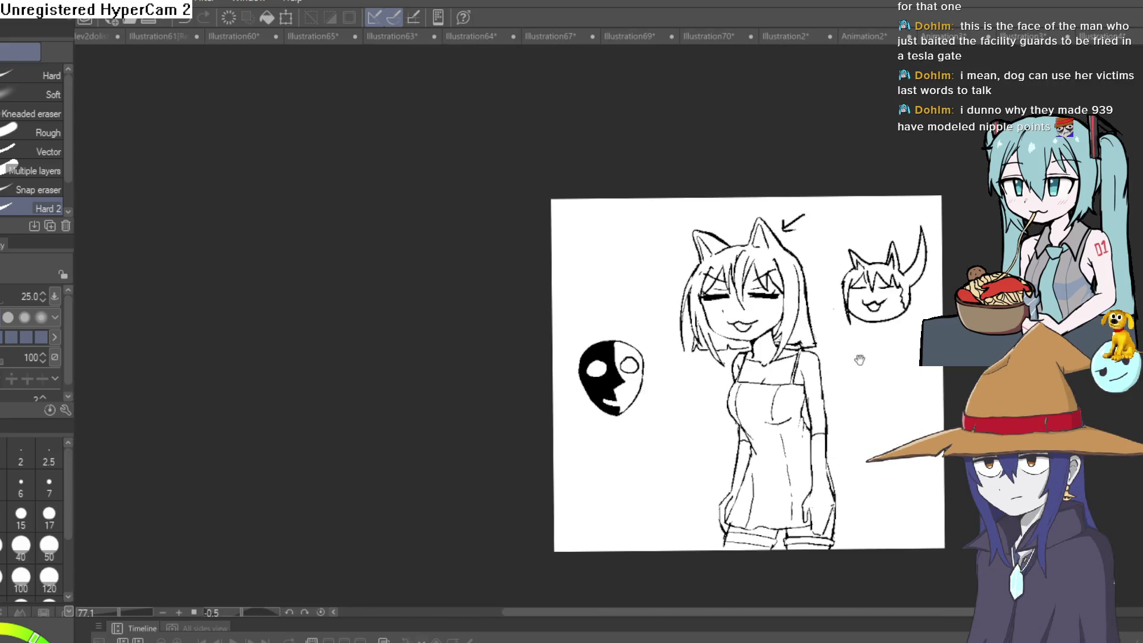
mouse_move(860, 359)
left_mouse_down()
mouse_move(816, 362)
mouse_move(824, 352)
mouse_move(803, 335)
left_mouse_up()
scroll(801, 334, "up", 1)
key("p")
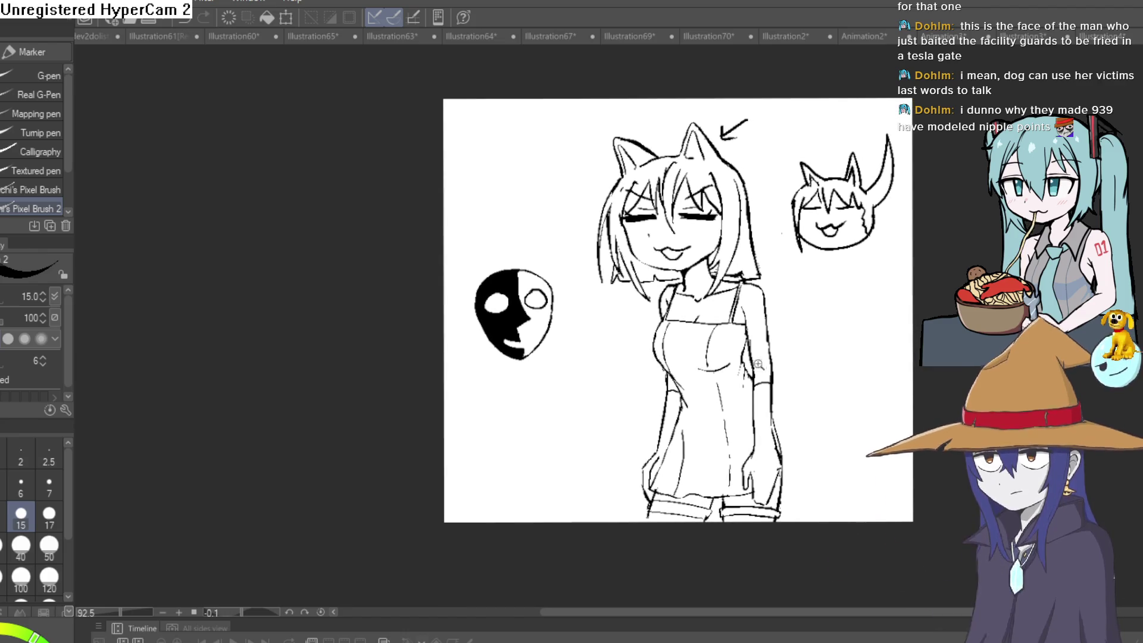
scroll(765, 330, "up", 4)
Ink fresh lines along the girl's right arm with the Marker pen
mouse_move(755, 257)
left_mouse_down()
mouse_move(744, 355)
mouse_move(768, 356)
left_mouse_up()
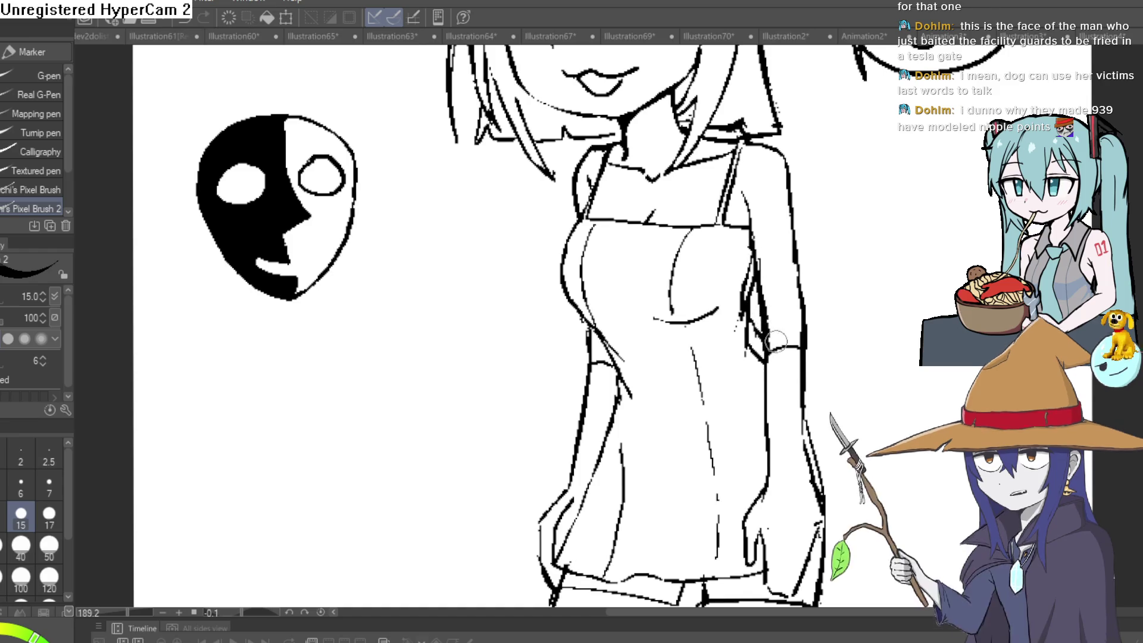
key("e")
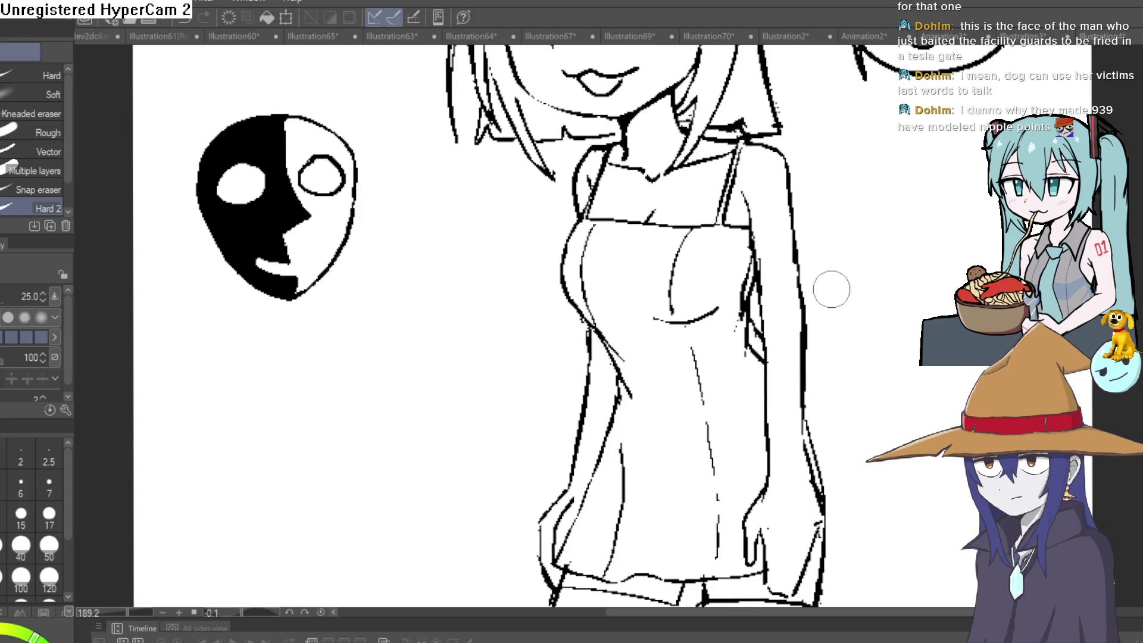
scroll(896, 291, "down", 5)
scroll(852, 329, "up", 5)
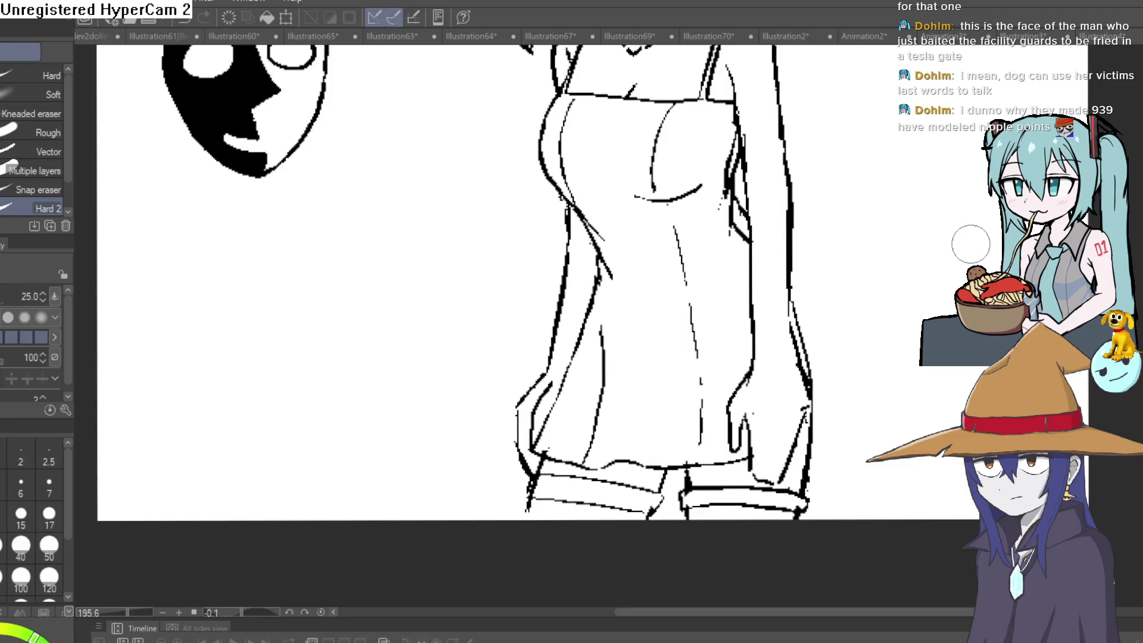
scroll(882, 361, "down", 5)
scroll(882, 361, "up", 3)
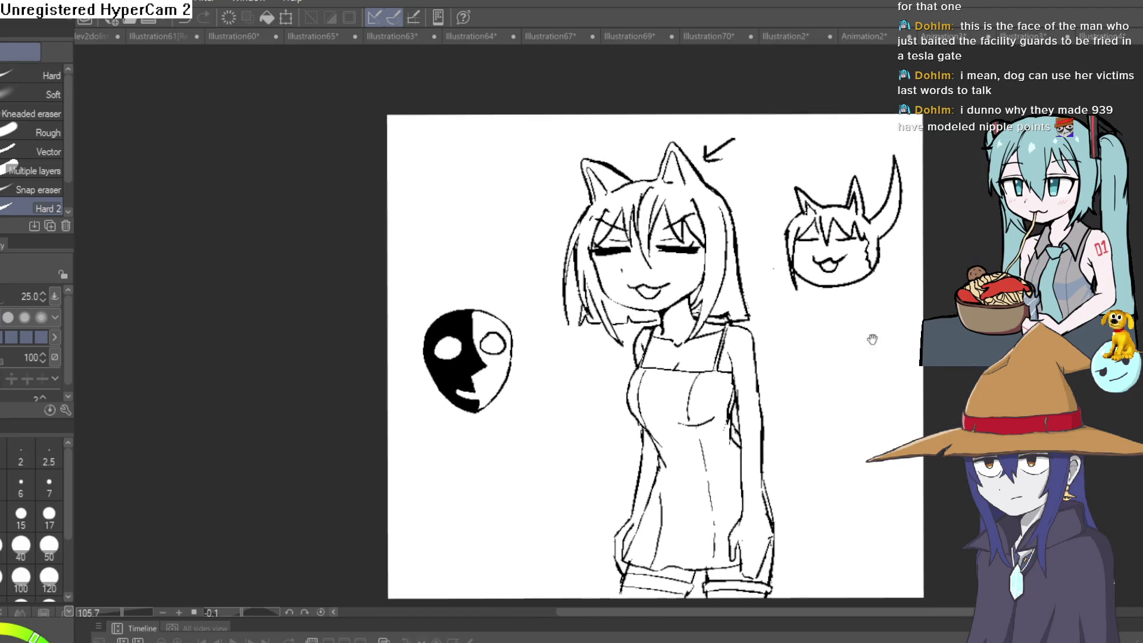
left_click_drag(863, 354, 867, 345)
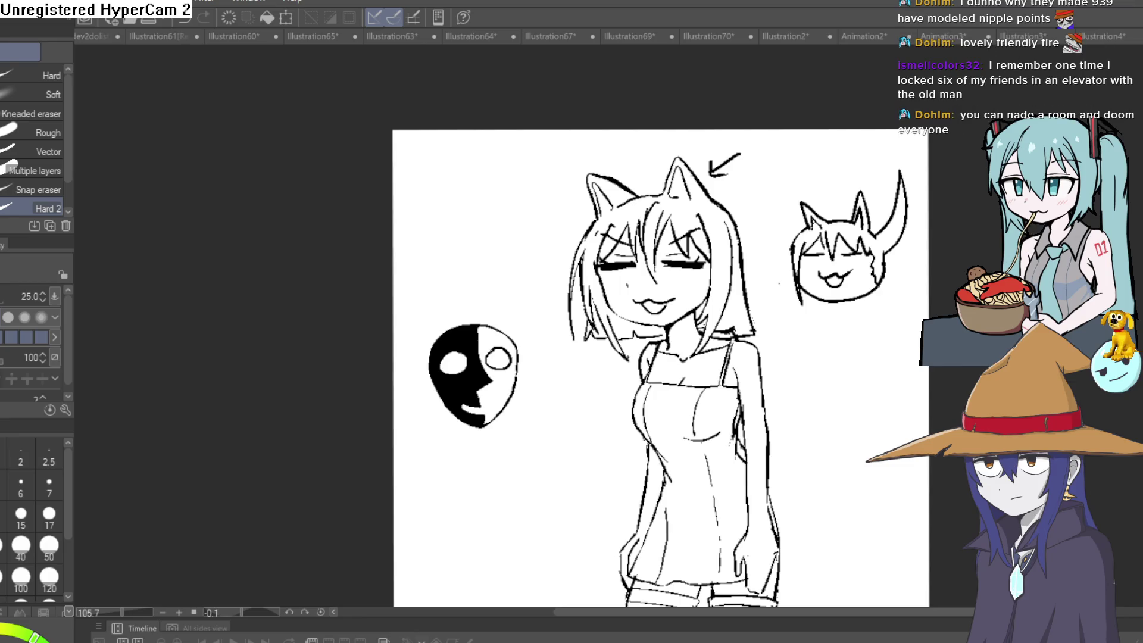
Switch back to the pen and bring the Illustration4 city-skyline document to the front
key("p")
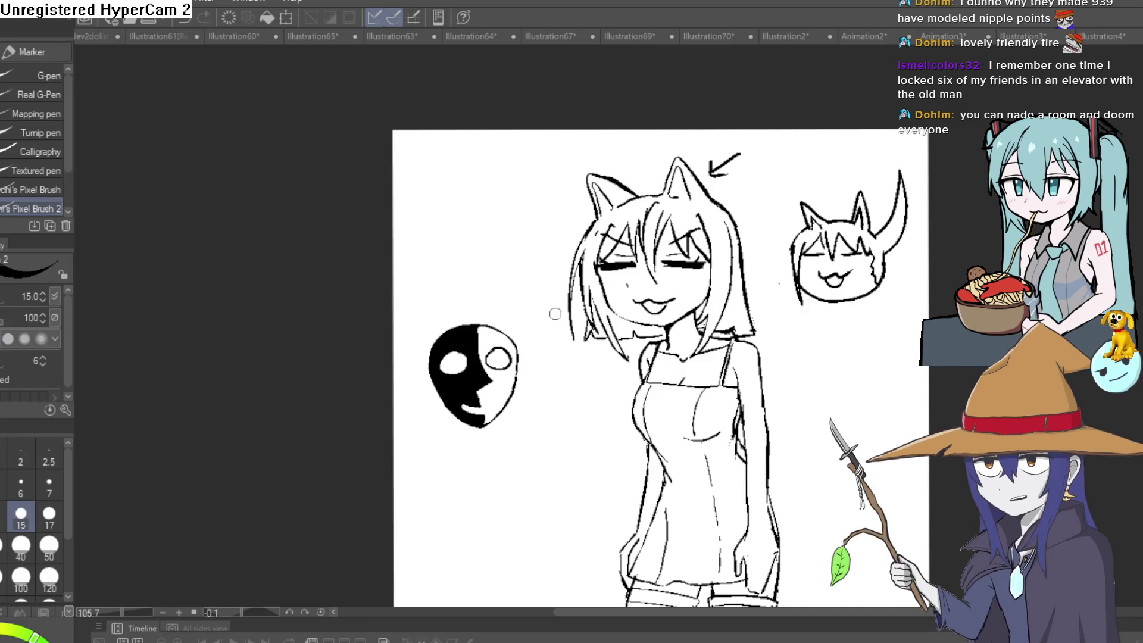
left_click_drag(809, 324, 751, 345)
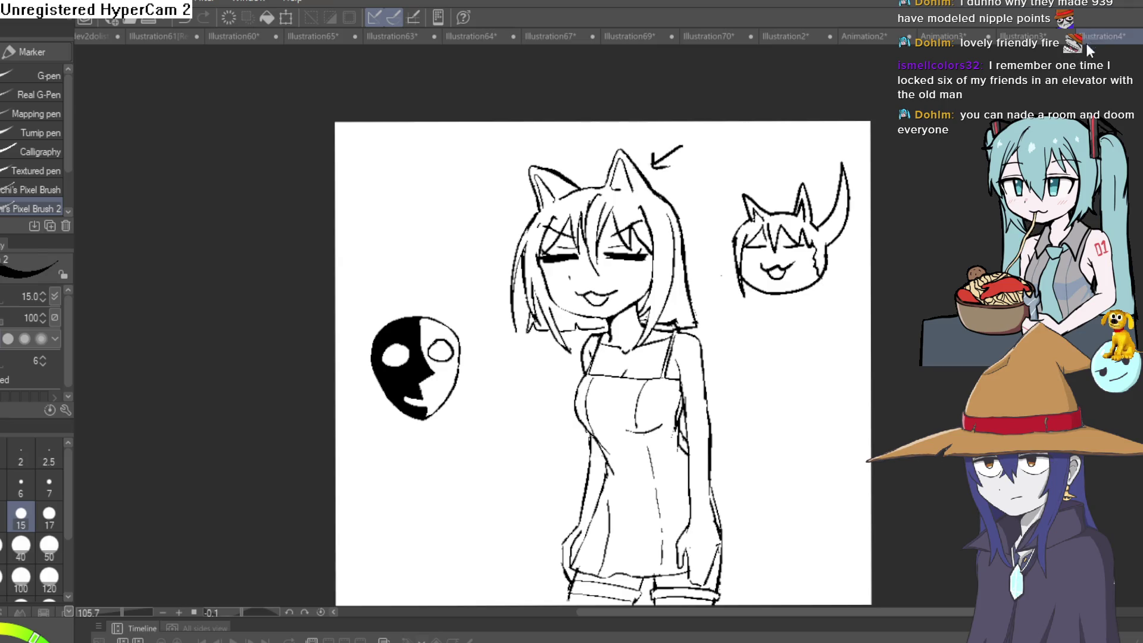
left_click(1101, 36)
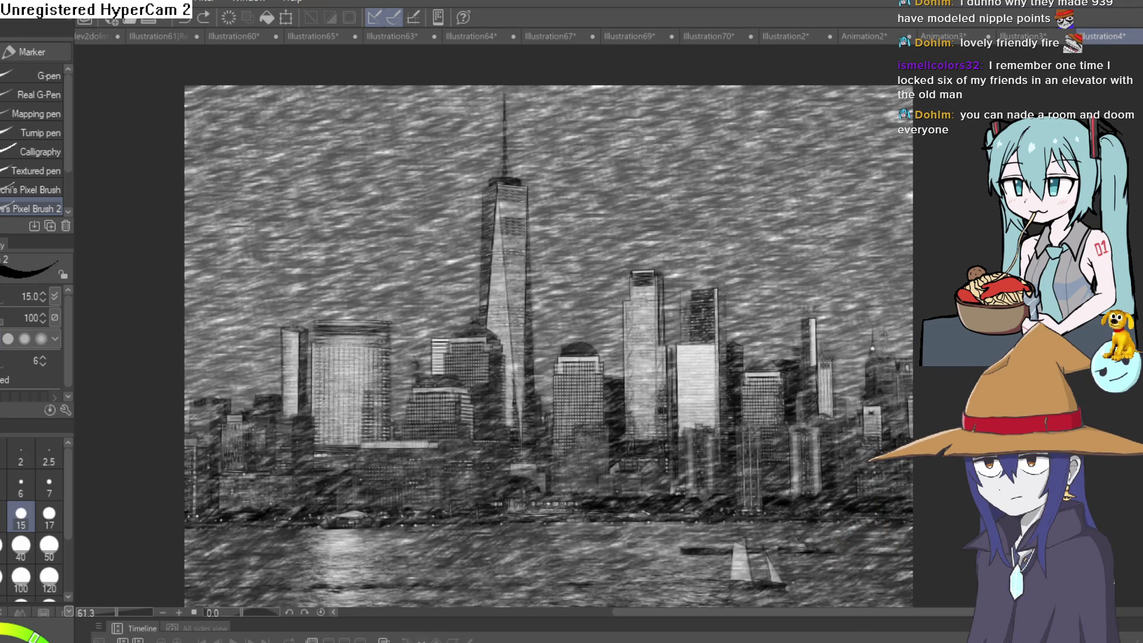
Pan around the skyline, undo a stray stroke on it, and return to the cat-girl sketch
mouse_move(874, 313)
left_mouse_down()
mouse_move(902, 264)
mouse_move(906, 281)
left_mouse_up()
mouse_move(673, 310)
left_mouse_down()
mouse_move(881, 315)
mouse_move(862, 312)
mouse_move(900, 307)
mouse_move(940, 267)
mouse_move(905, 250)
left_mouse_up()
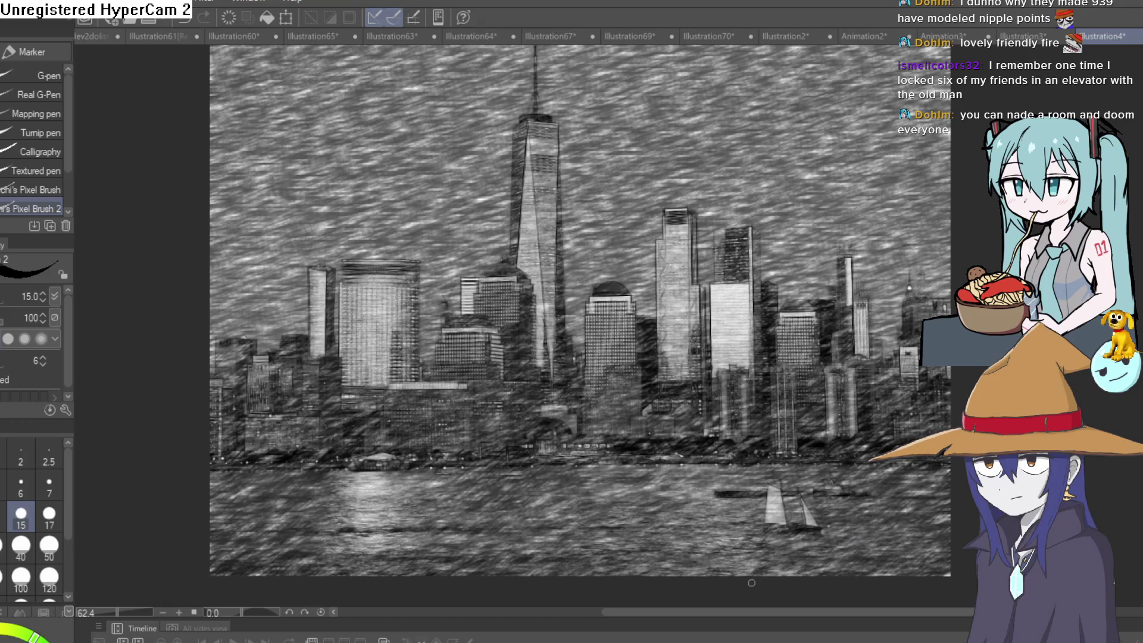
mouse_move(752, 583)
left_mouse_down()
mouse_move(741, 417)
mouse_move(718, 313)
mouse_move(744, 287)
left_mouse_up()
key("ctrl+z")
left_click(1130, 39)
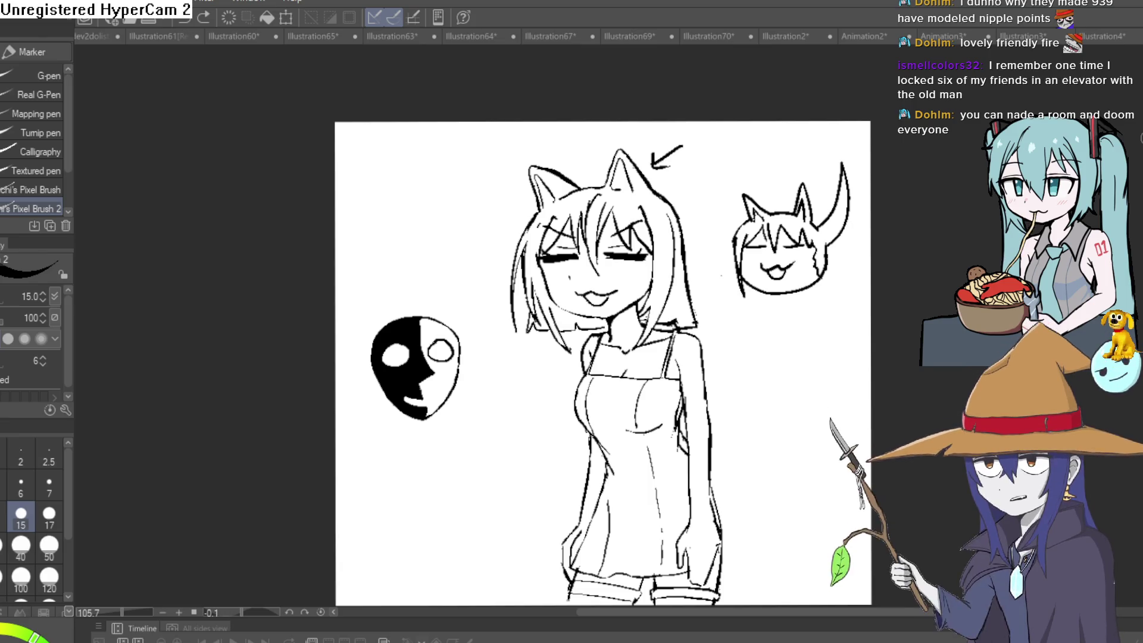
Pick the peach skin colour and fill the face, the gaps between hair strands, around the eyes, and the neck
key("x")
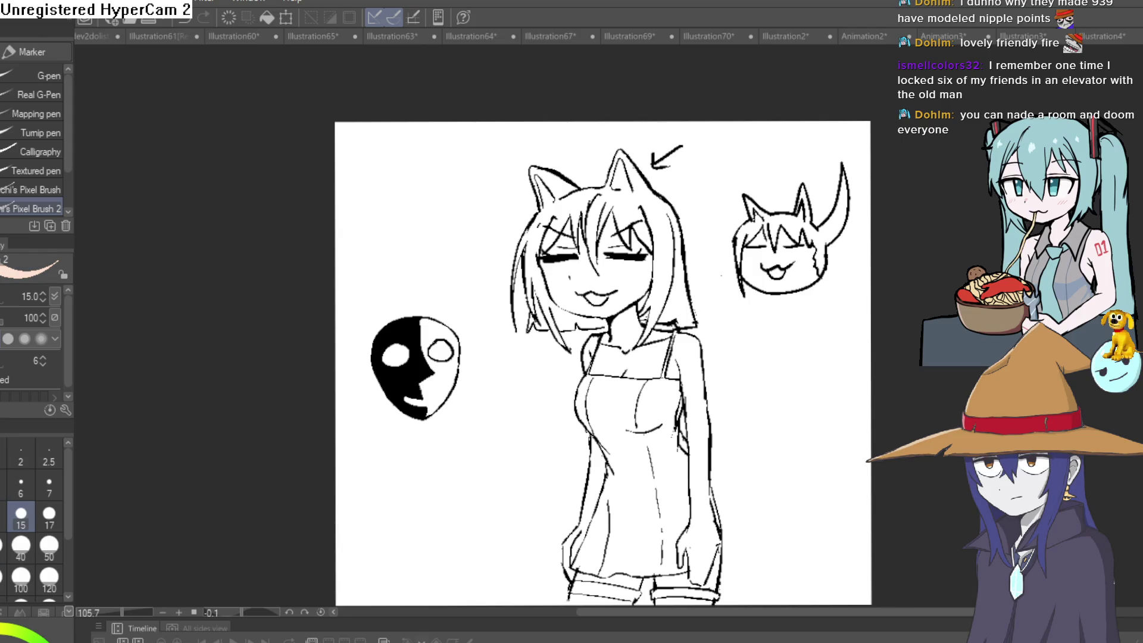
key("g")
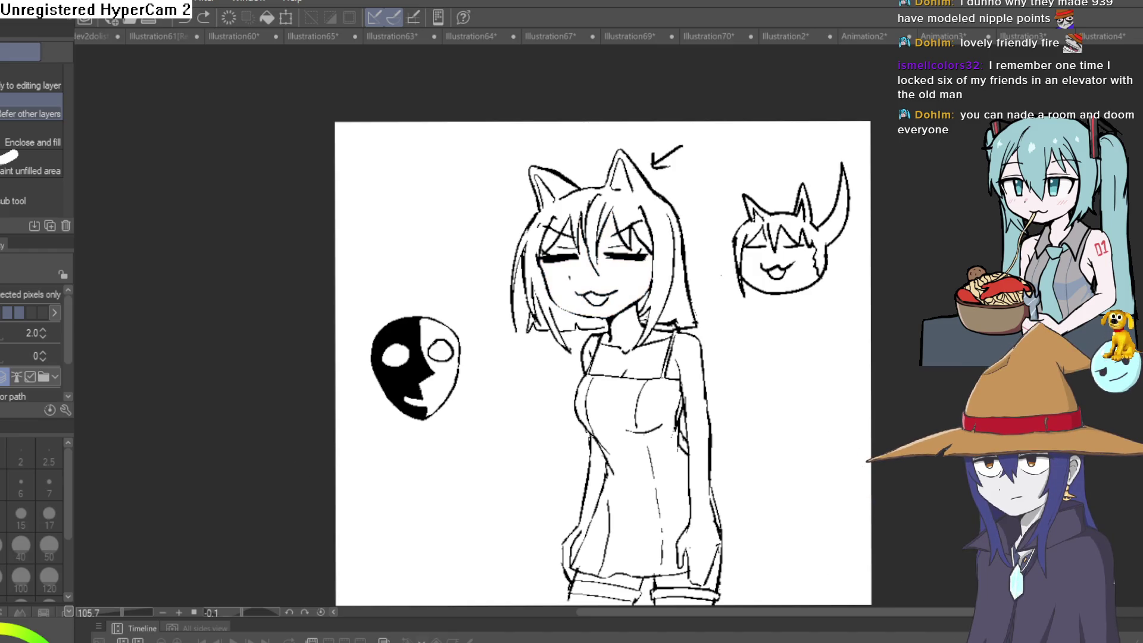
scroll(721, 275, "up", 5)
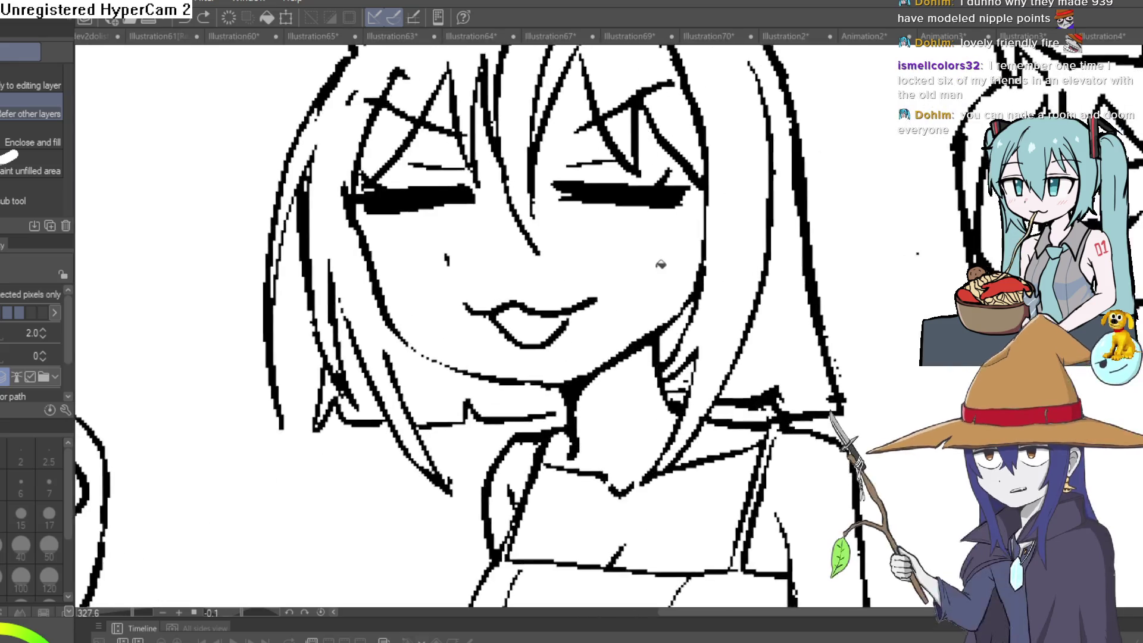
left_click(669, 275)
left_click_drag(669, 275, 665, 329)
left_click(659, 202)
left_click(428, 200)
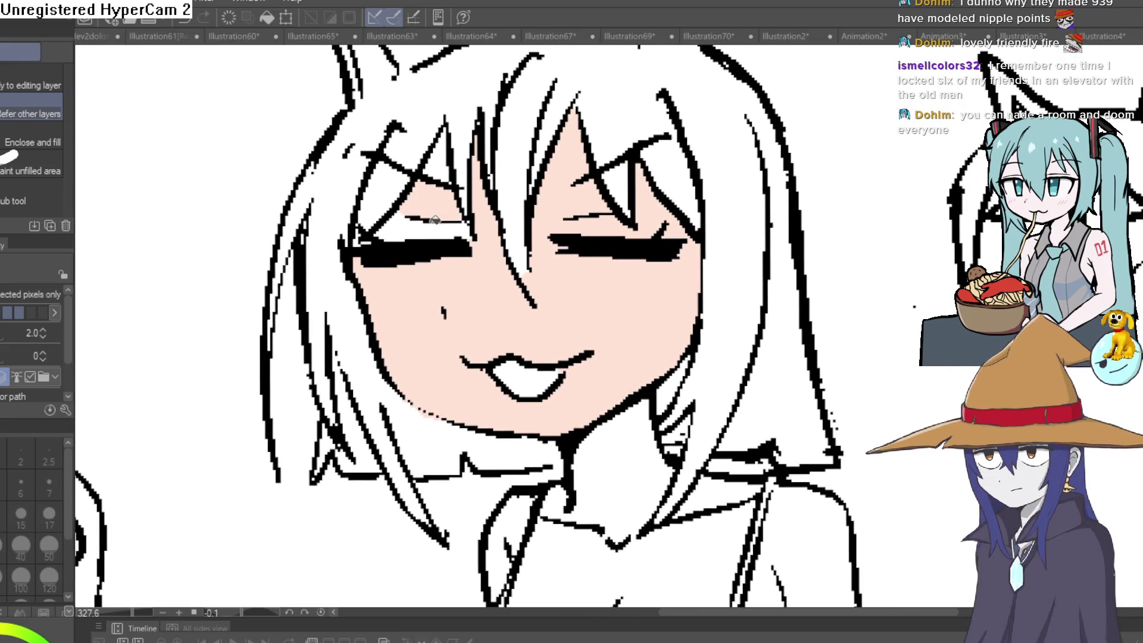
left_click(417, 229)
left_click(445, 157)
left_click_drag(607, 257, 595, 101)
left_click(595, 357)
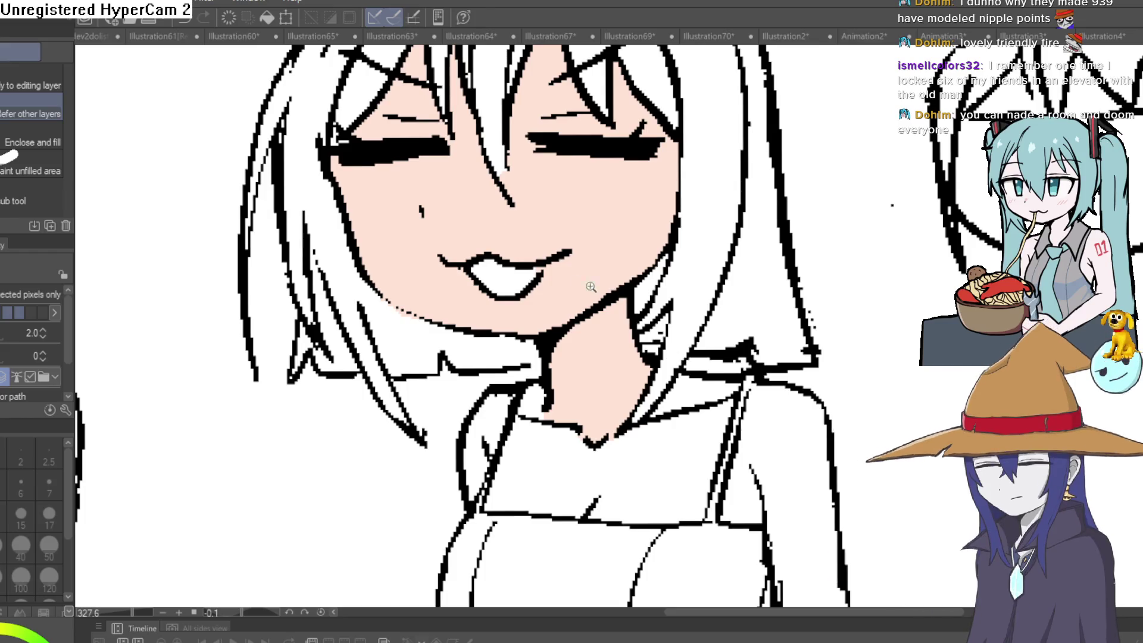
scroll(588, 264, "up", 5)
Fill the girl's right arm, chest above the dress, other arm and hand with peach
key("e")
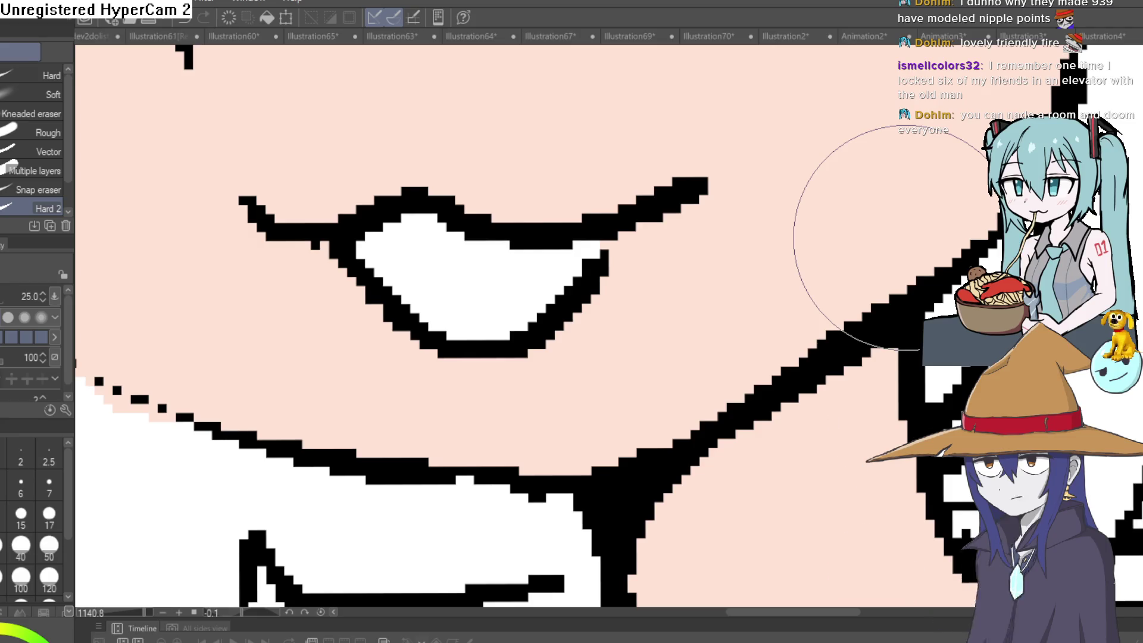
scroll(893, 238, "down", 10)
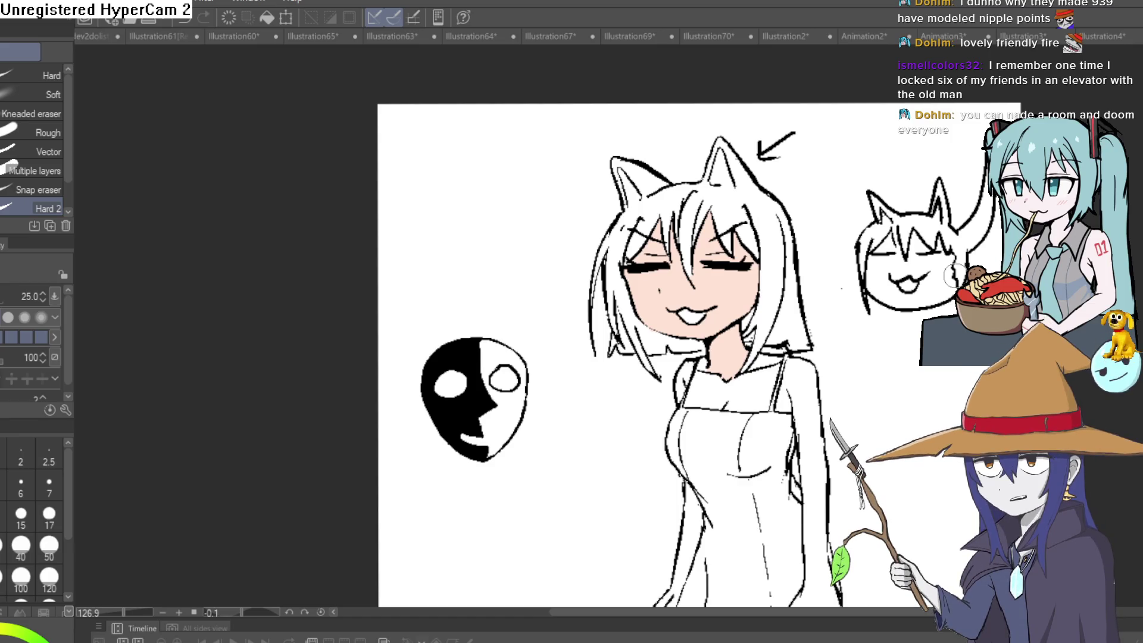
key("g")
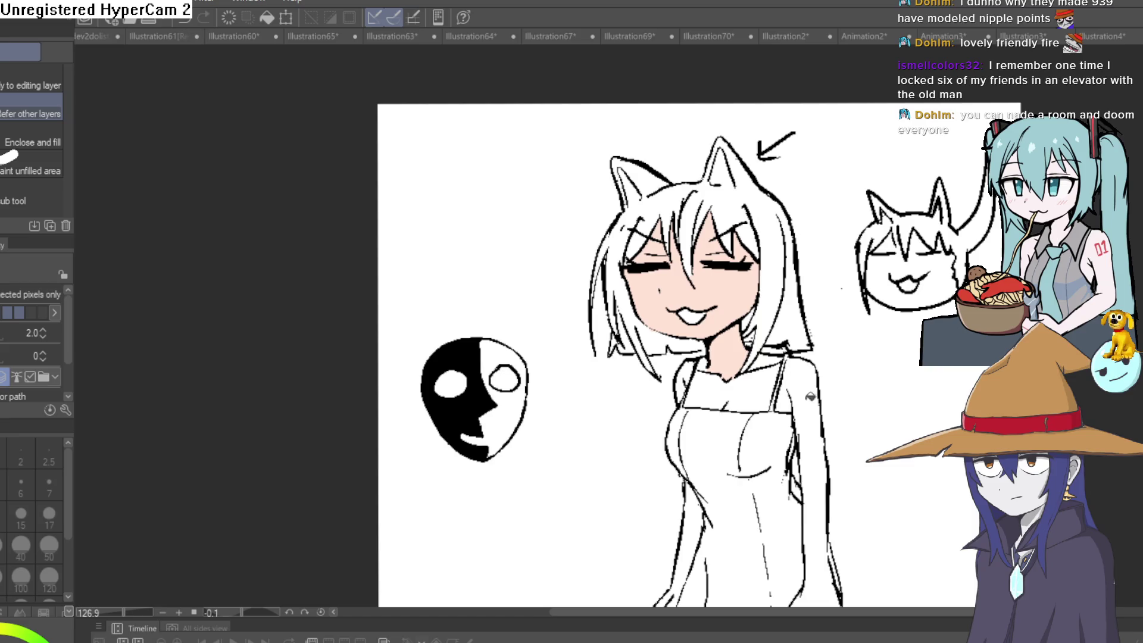
left_click(811, 396)
left_click(774, 387)
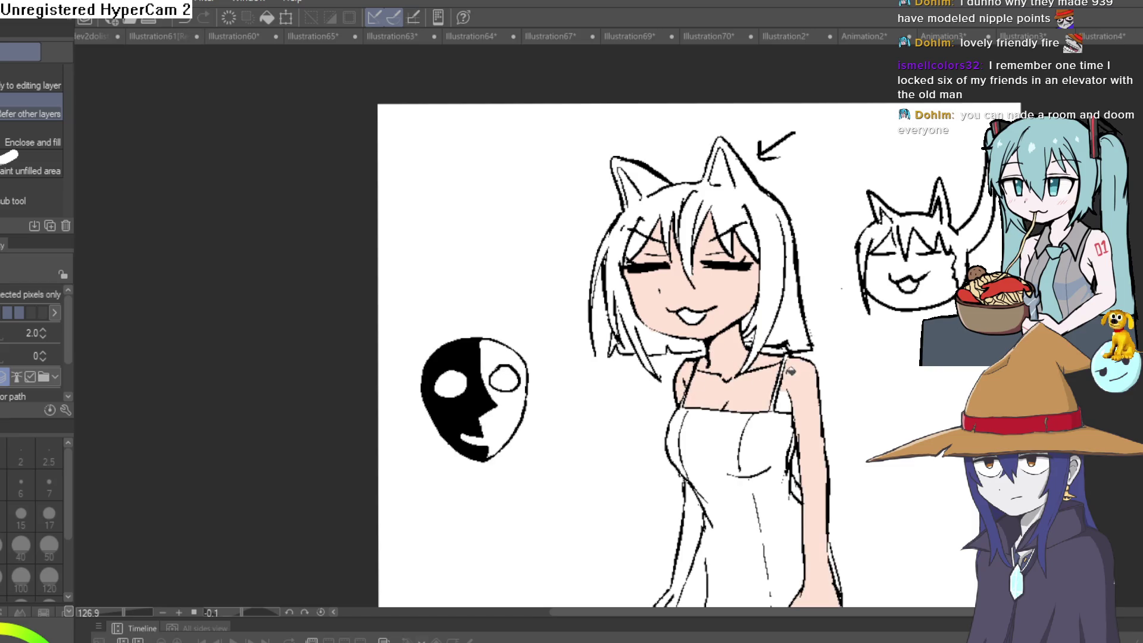
scroll(798, 399, "down", 3)
left_click(710, 437)
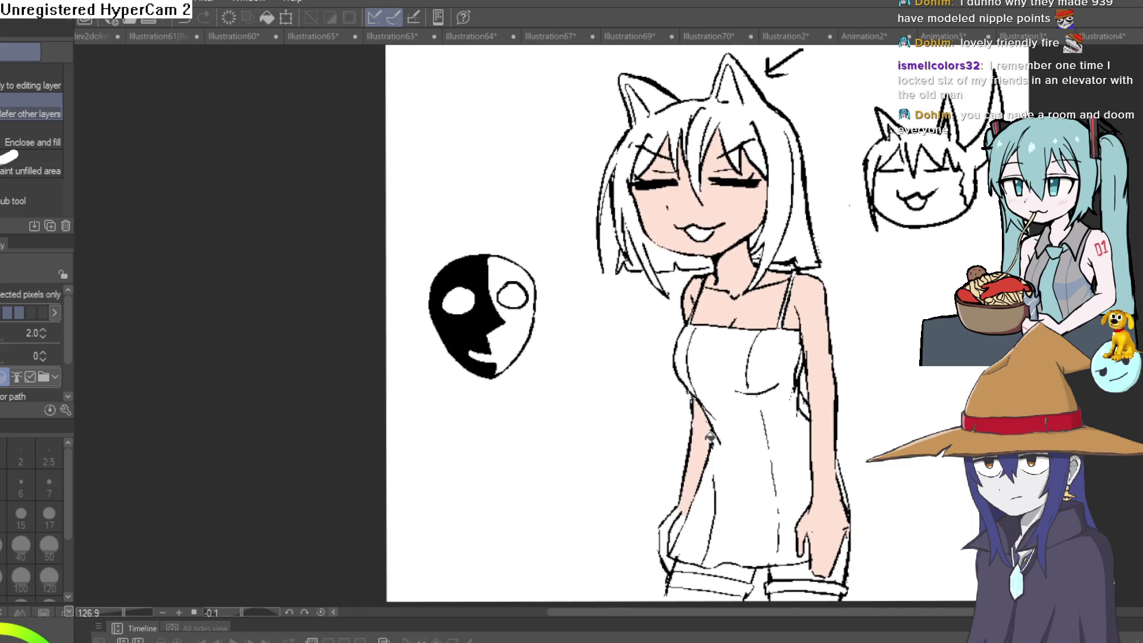
left_click(685, 499)
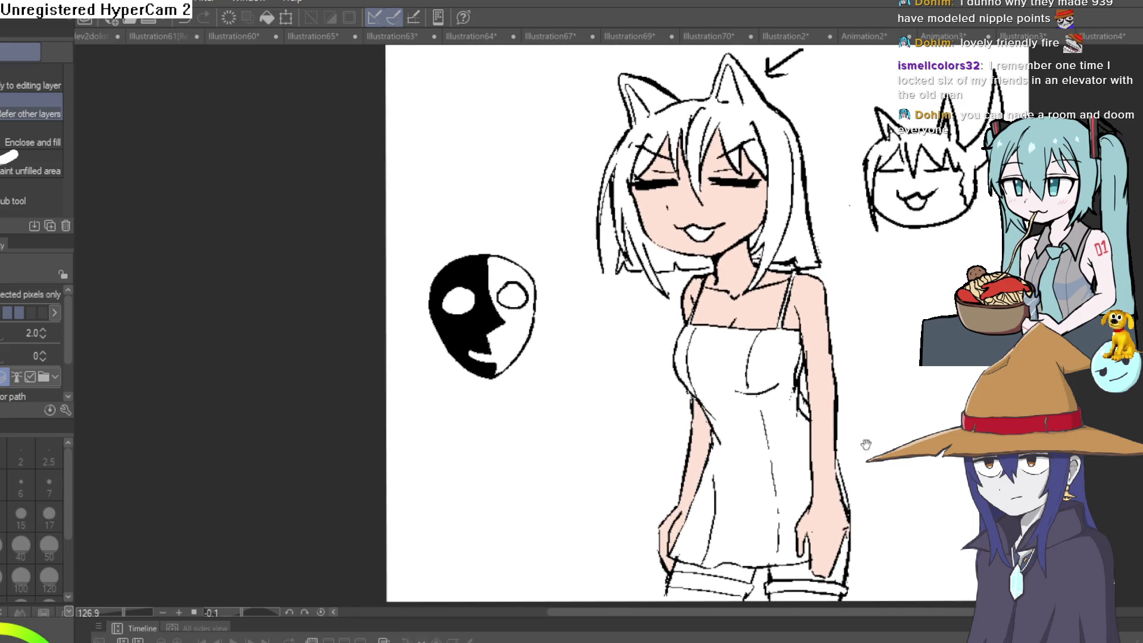
scroll(870, 446, "up", 3)
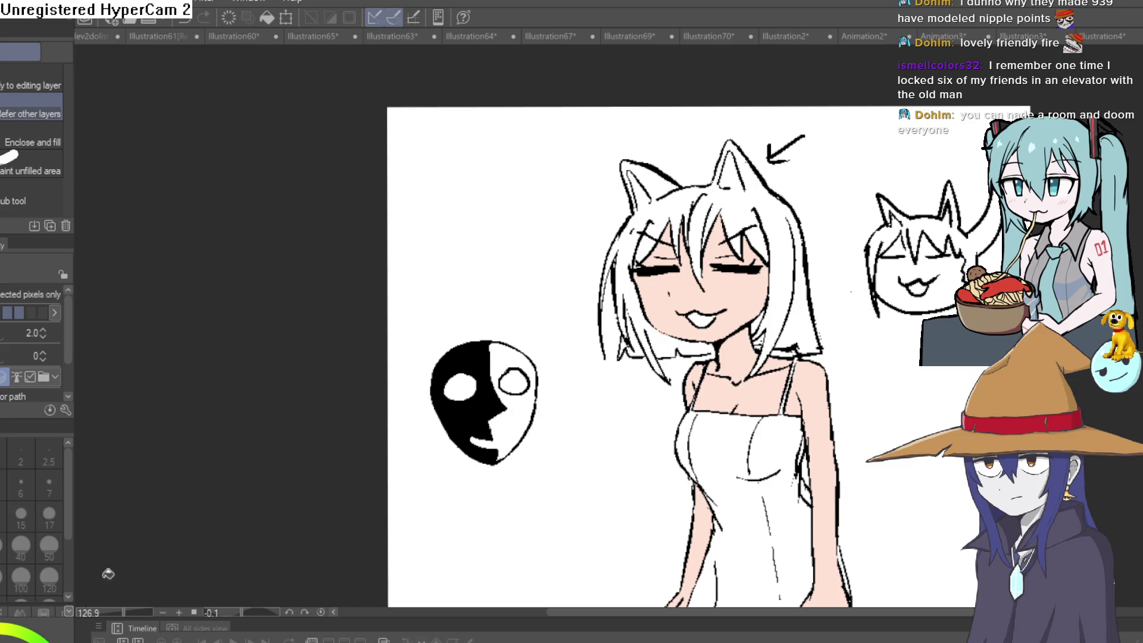
scroll(740, 328, "up", 5)
Fill the girl's open mouth interior with dark red, undoing and redoing the fill once
left_click(711, 257)
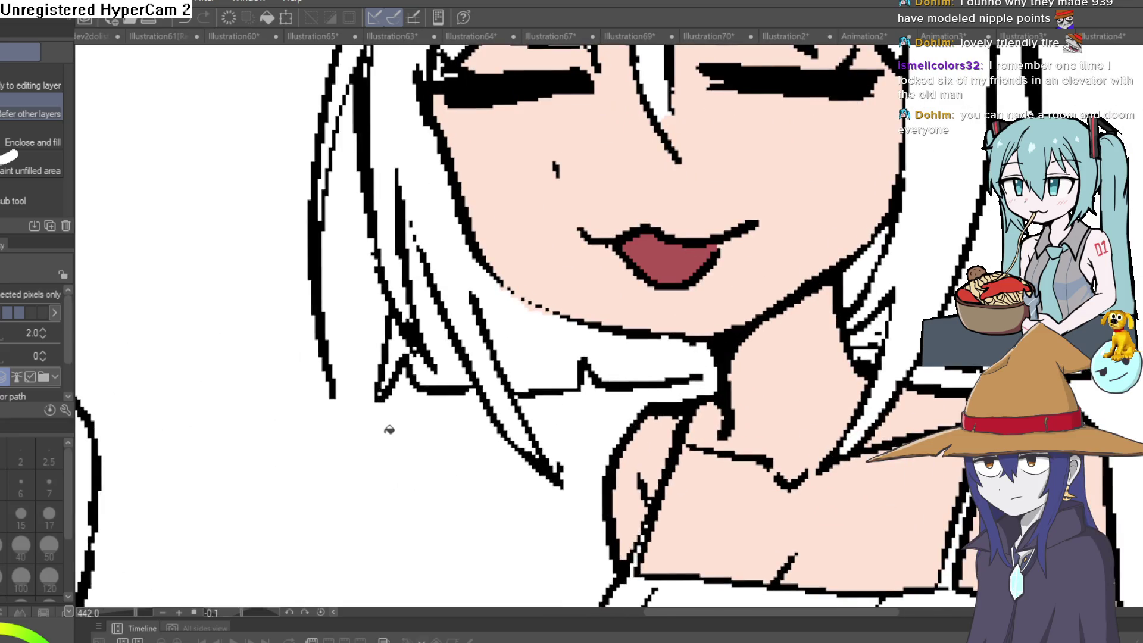
key("ctrl+z")
scroll(676, 262, "down", 3)
left_click(675, 262)
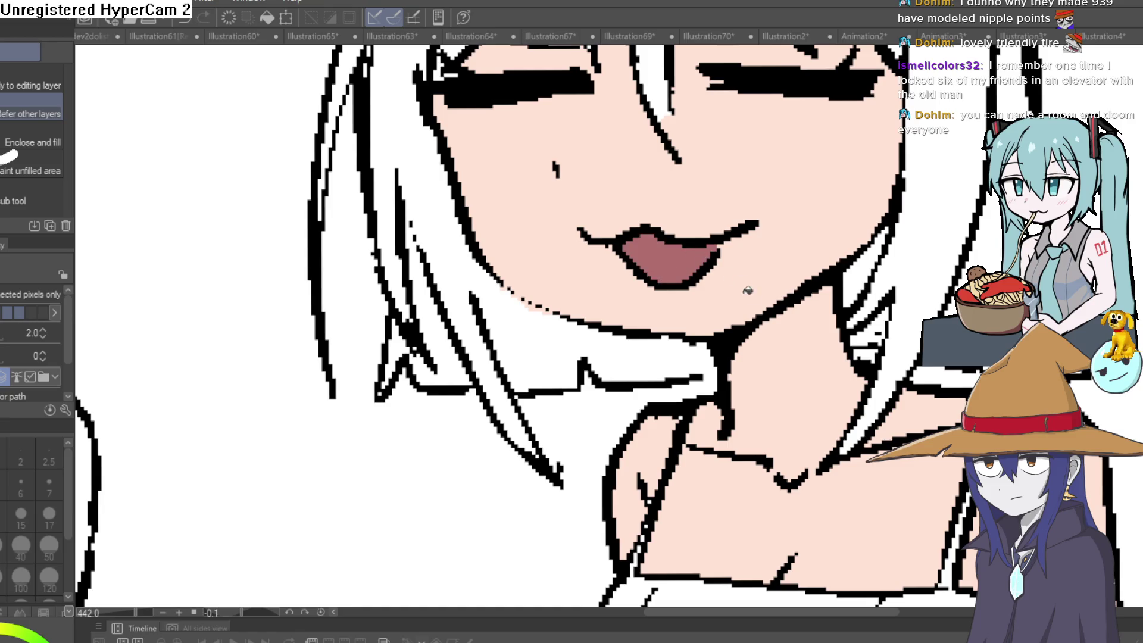
scroll(788, 350, "up", 2)
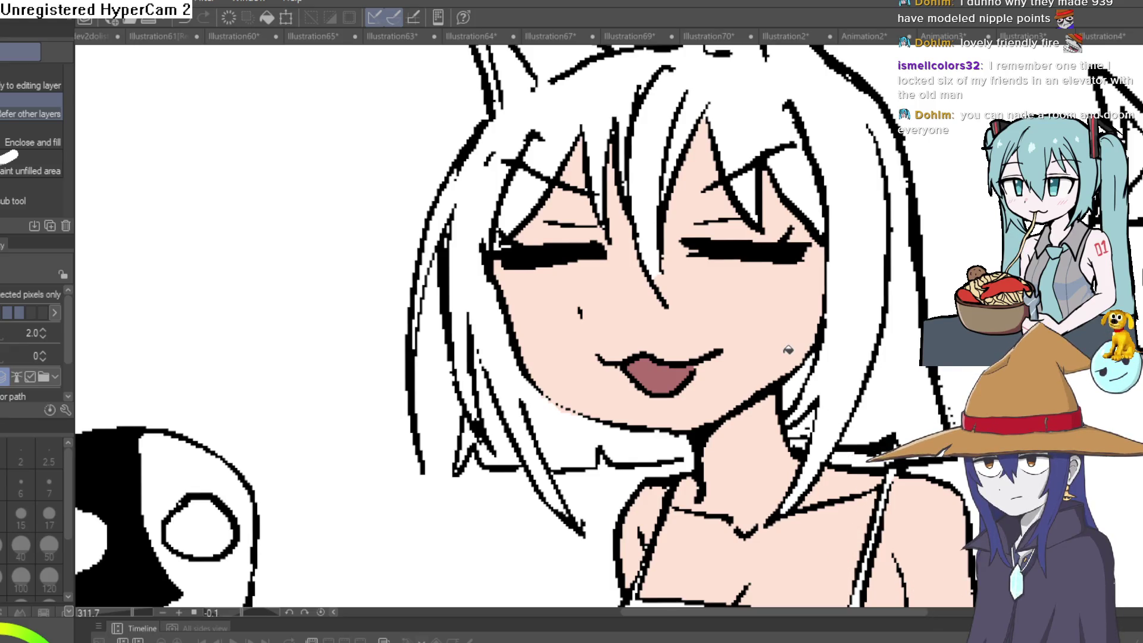
scroll(609, 330, "down", 5)
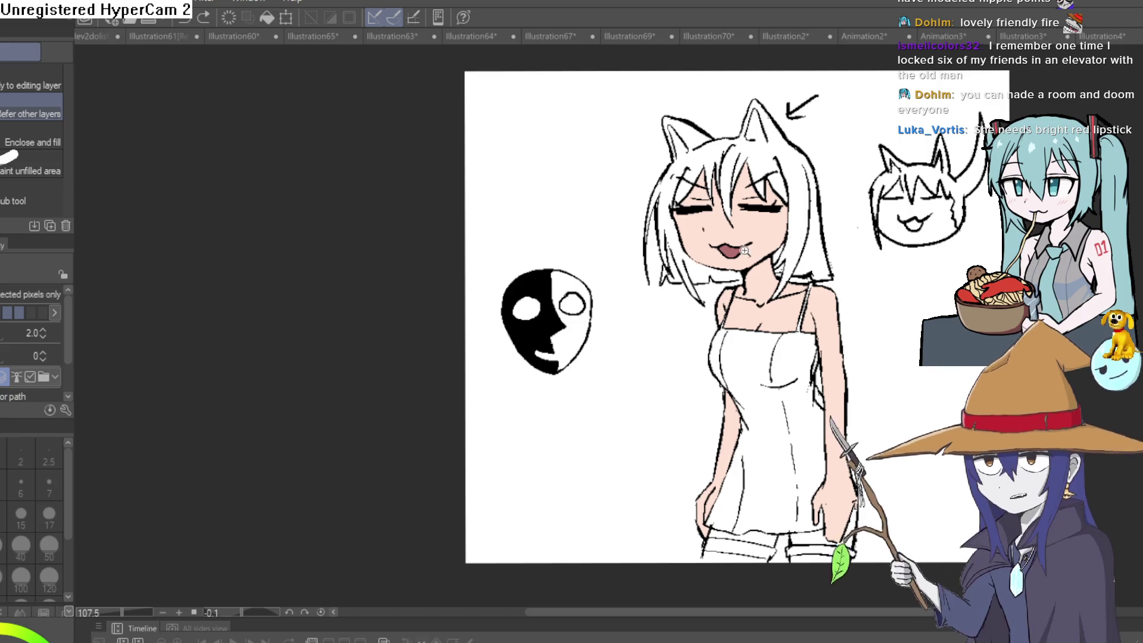
scroll(789, 242, "up", 6)
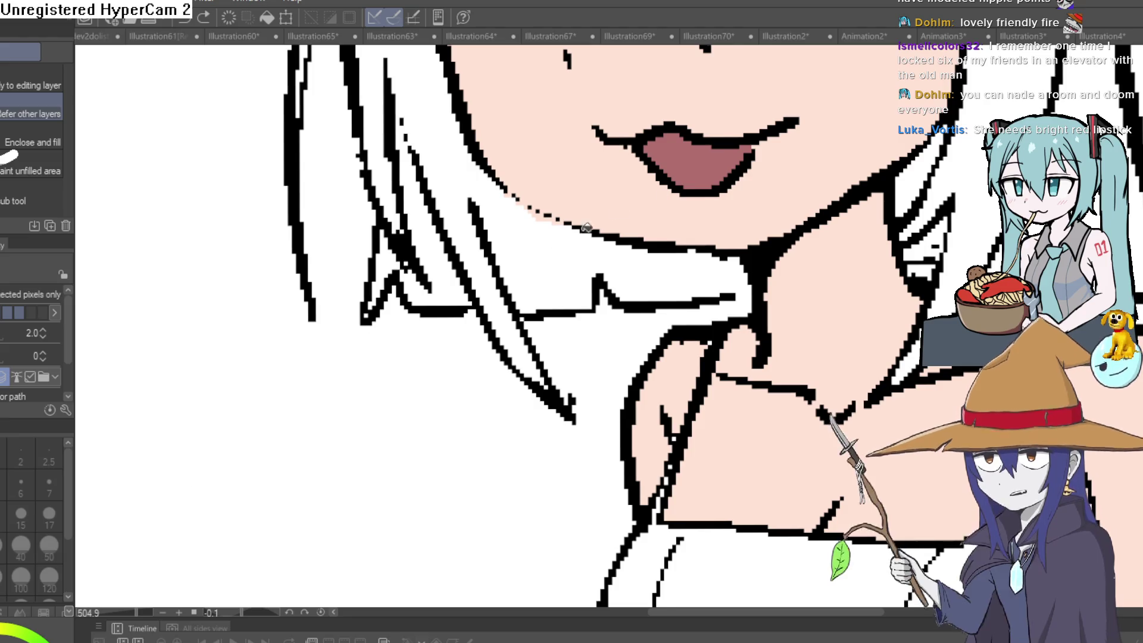
scroll(554, 242, "up", 1)
Eyedrop a bright red and paint it along the upper and lower lips, undoing bad strokes
key("i")
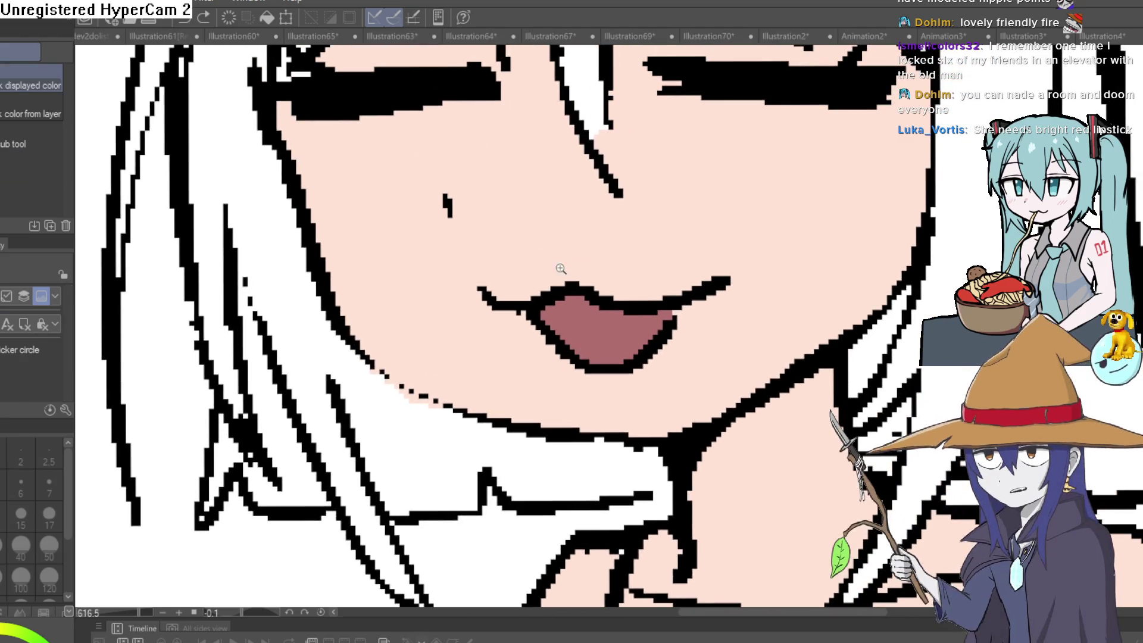
scroll(547, 282, "up", 2)
left_click(542, 292)
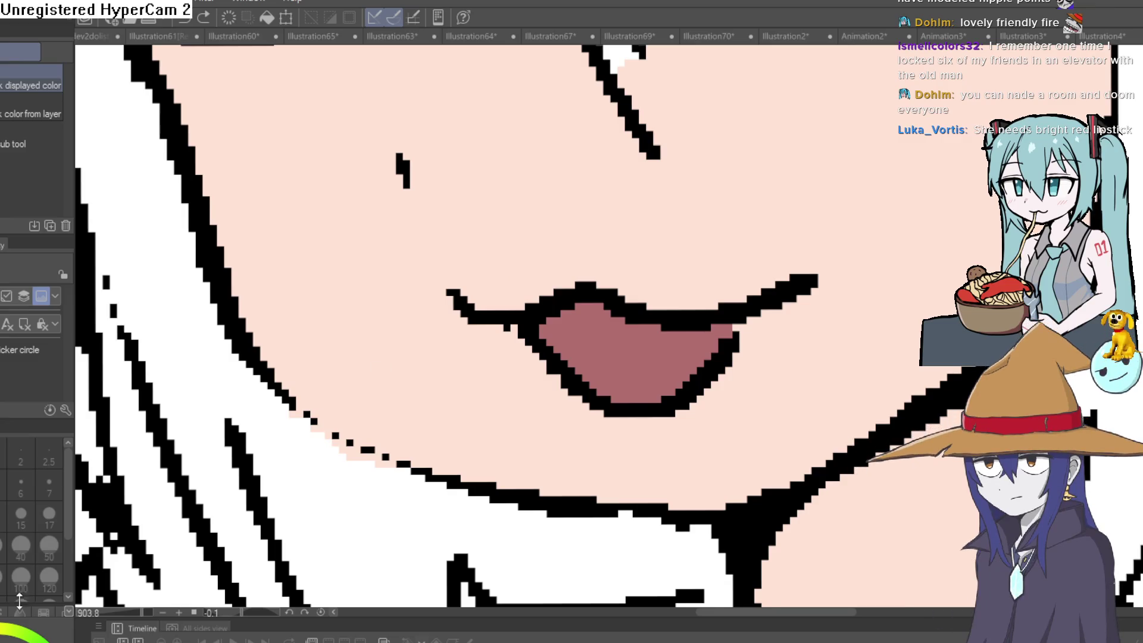
left_click(529, 242)
key("p")
scroll(637, 242, "up", 1)
left_click_drag(536, 334, 633, 333)
key("ctrl+z")
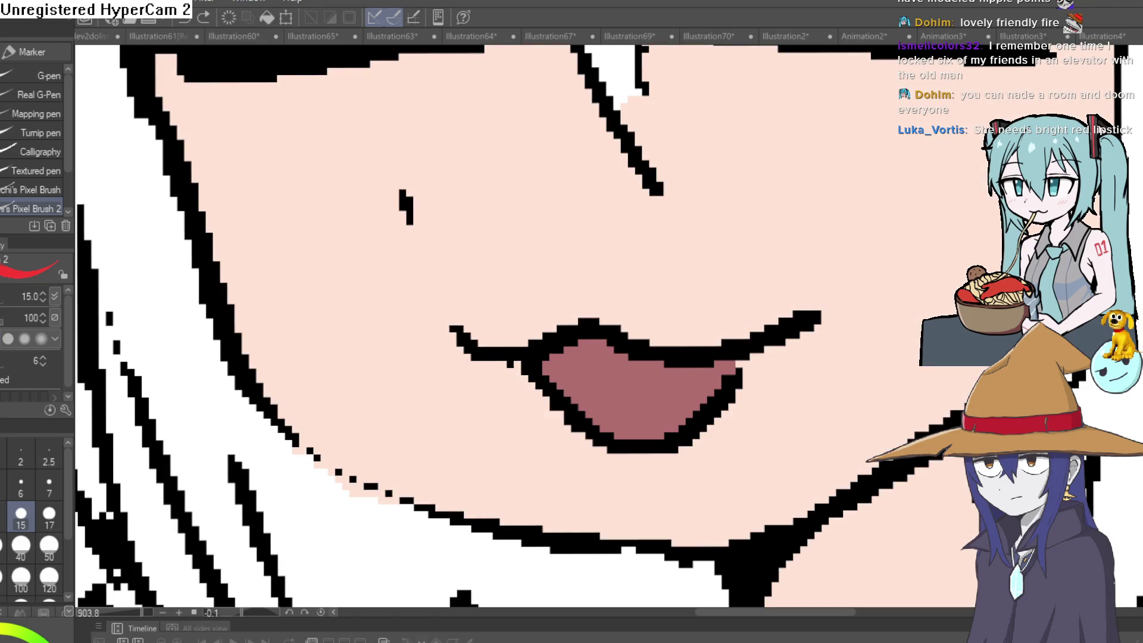
mouse_move(527, 342)
left_mouse_down()
mouse_move(566, 299)
mouse_move(634, 334)
left_mouse_up()
key("ctrl+z")
mouse_move(524, 331)
left_mouse_down()
mouse_move(598, 301)
mouse_move(584, 317)
mouse_move(608, 301)
mouse_move(651, 332)
mouse_move(643, 301)
left_mouse_up()
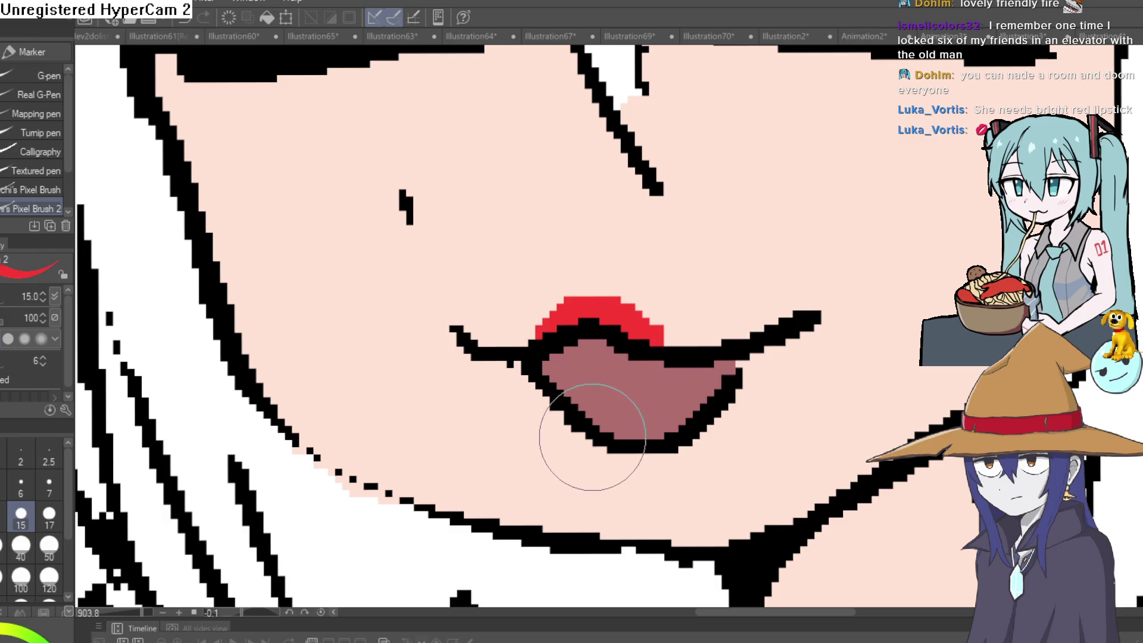
left_click_drag(582, 427, 668, 452)
Cut a notch into the top of the red upper lip to form two bumps
scroll(582, 459, "down", 5)
left_click_drag(813, 420, 603, 407)
scroll(766, 363, "up", 5)
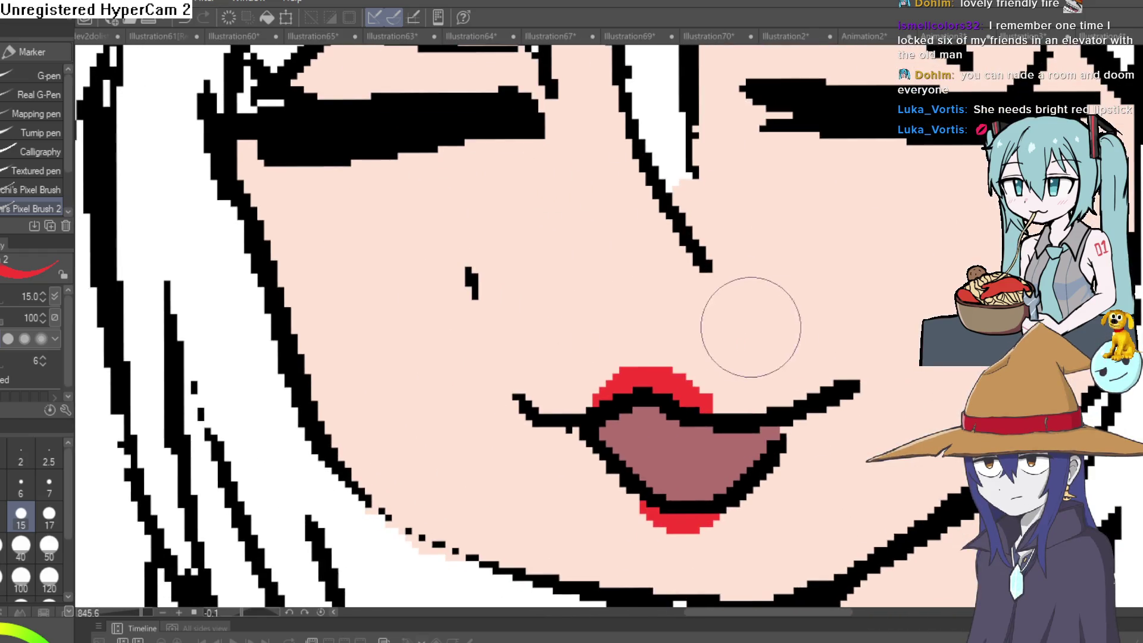
key("i")
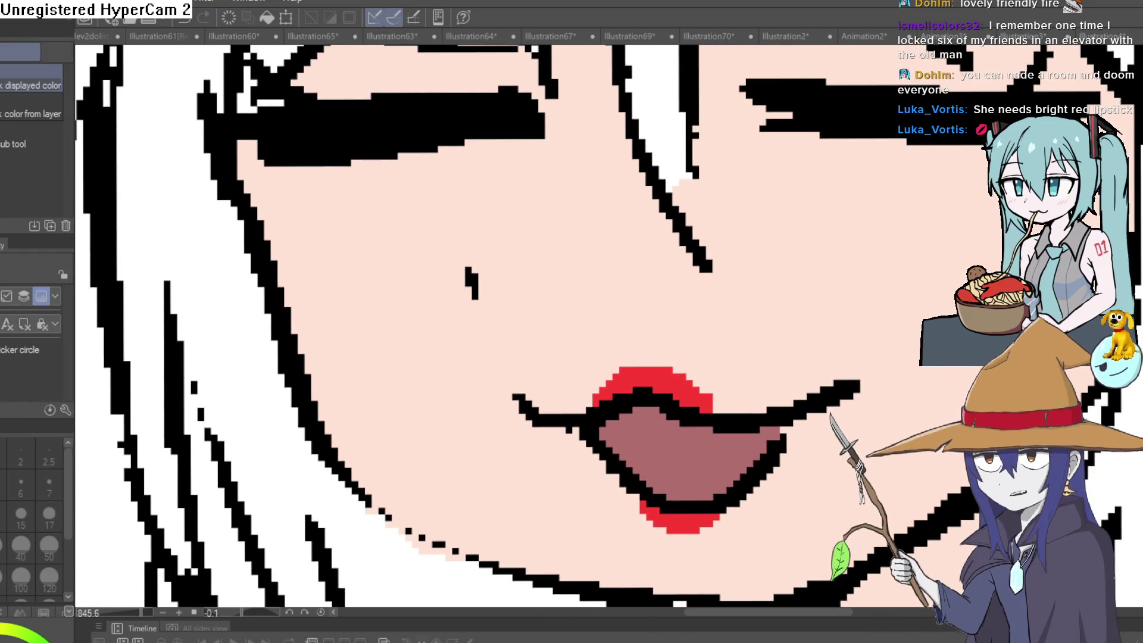
key("p")
scroll(638, 340, "up", 2)
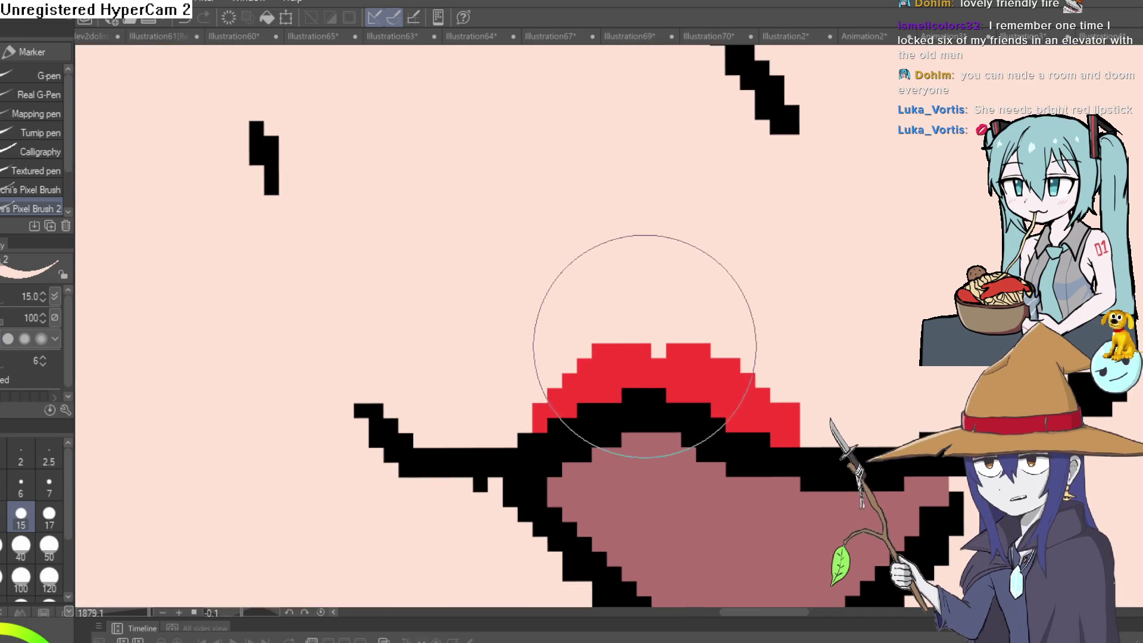
left_click(649, 359)
scroll(649, 359, "down", 8)
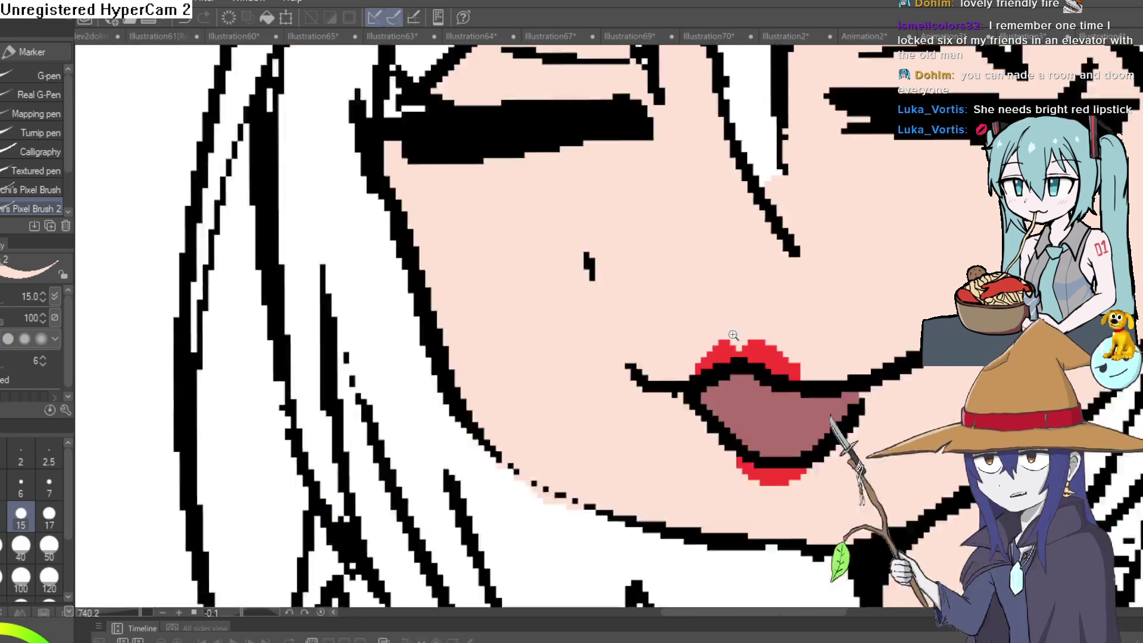
left_click_drag(947, 280, 874, 339)
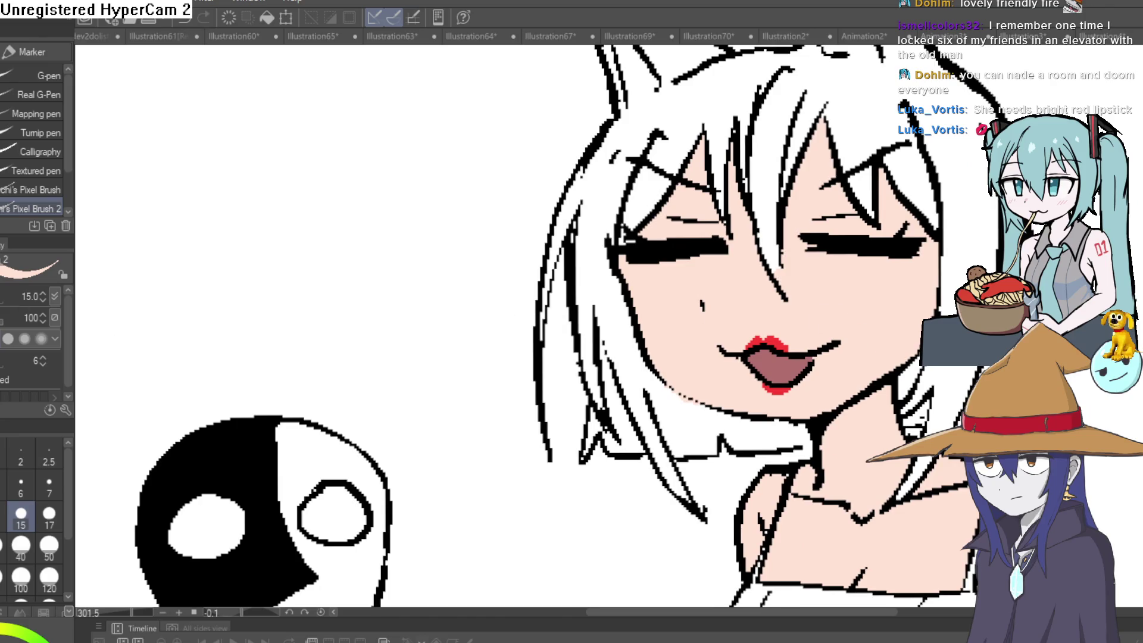
scroll(802, 319, "up", 4)
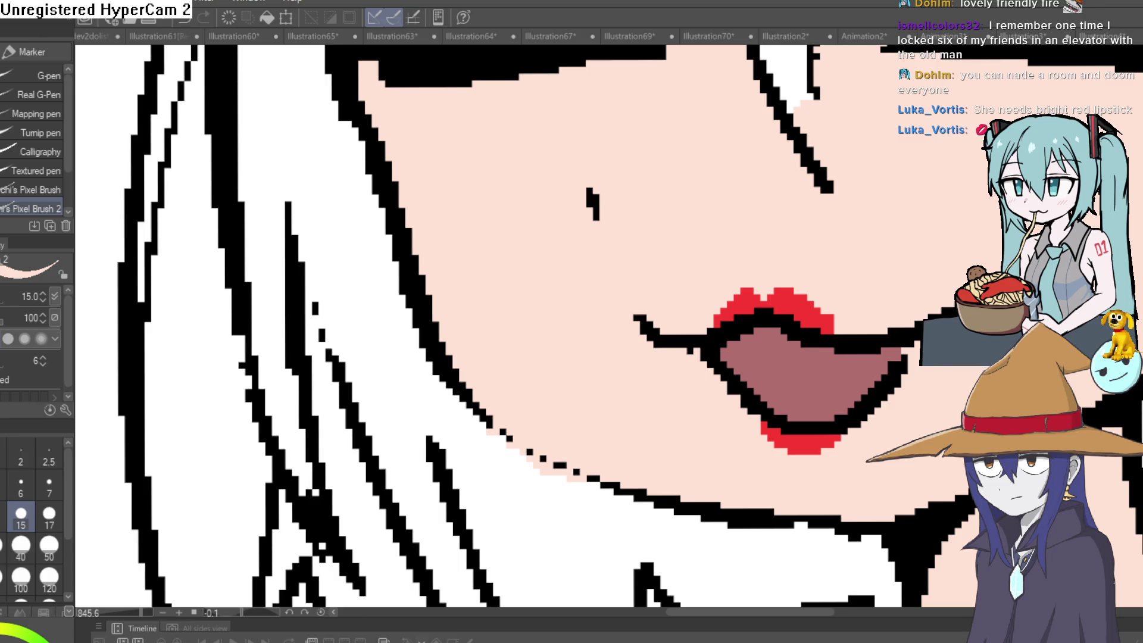
Sample the lip red with the eyedropper and zoom in on the lips
key("i")
left_click(802, 305)
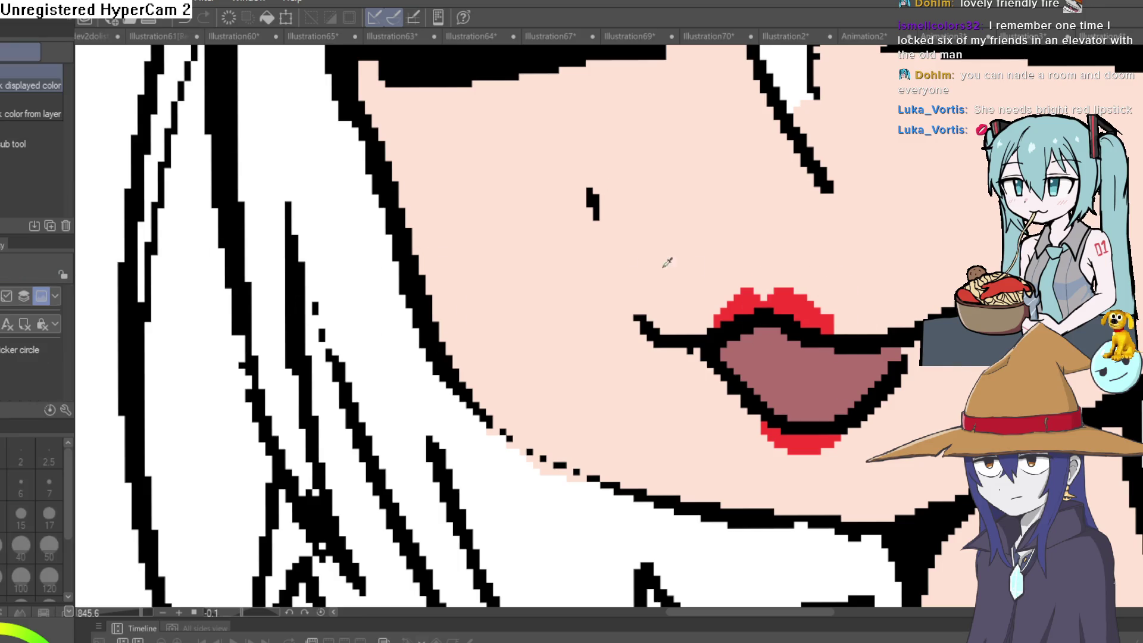
key("p")
left_click(834, 318)
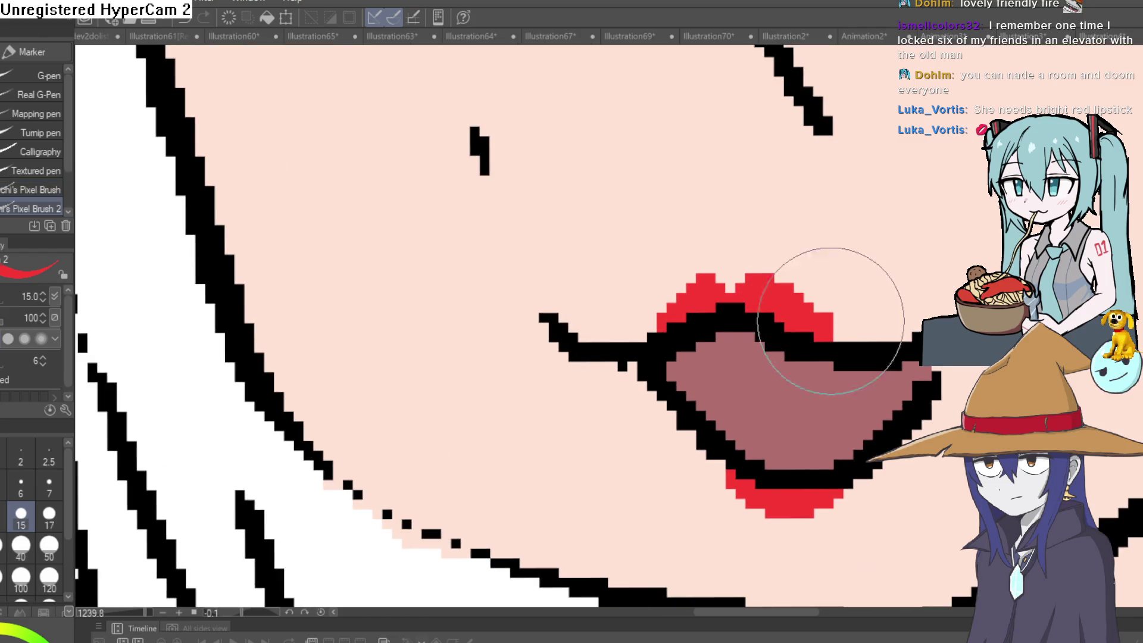
scroll(892, 319, "down", 10)
scroll(820, 324, "up", 9)
scroll(820, 324, "up", 5)
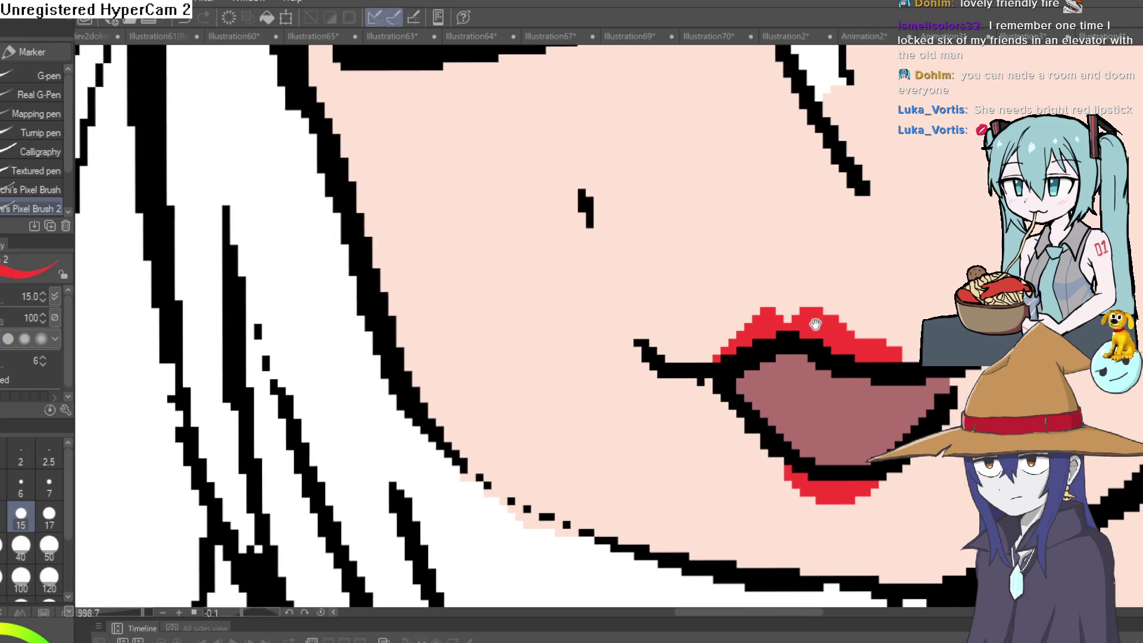
scroll(773, 319, "down", 6)
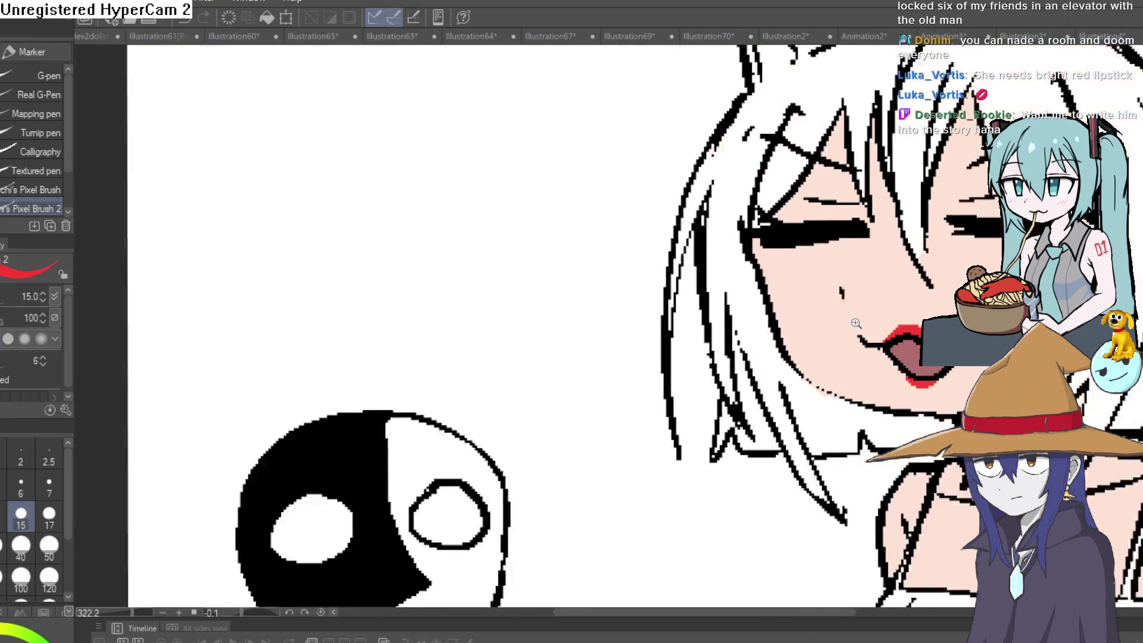
scroll(773, 319, "up", 3)
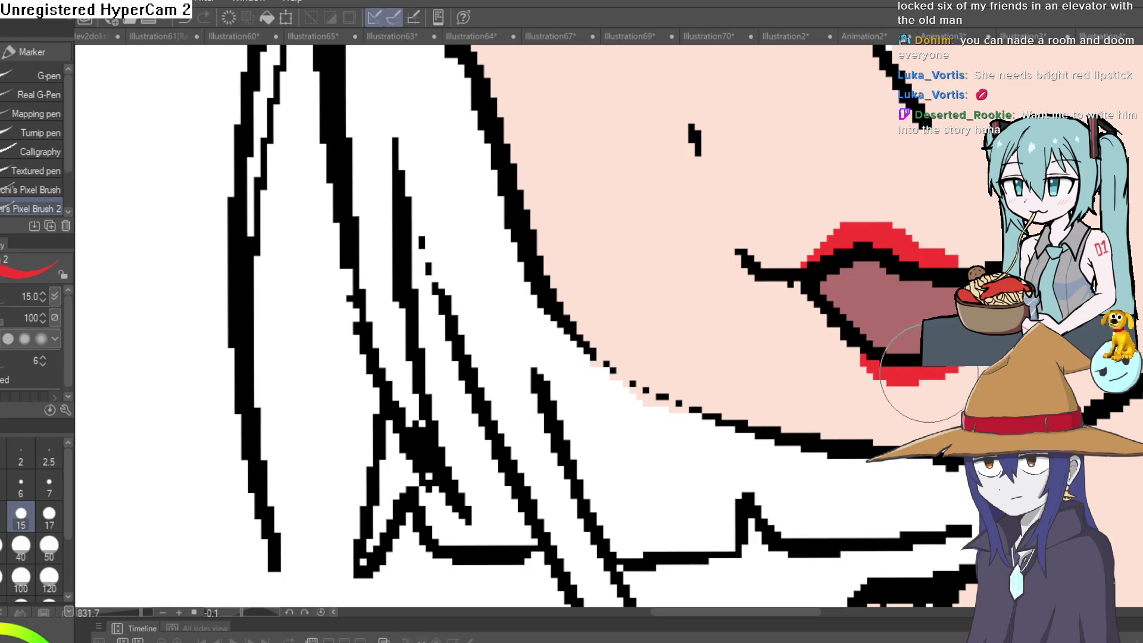
Add a tiny white highlight pixel on the upper lip, then re-pick the lip red
left_click_drag(707, 222, 652, 235)
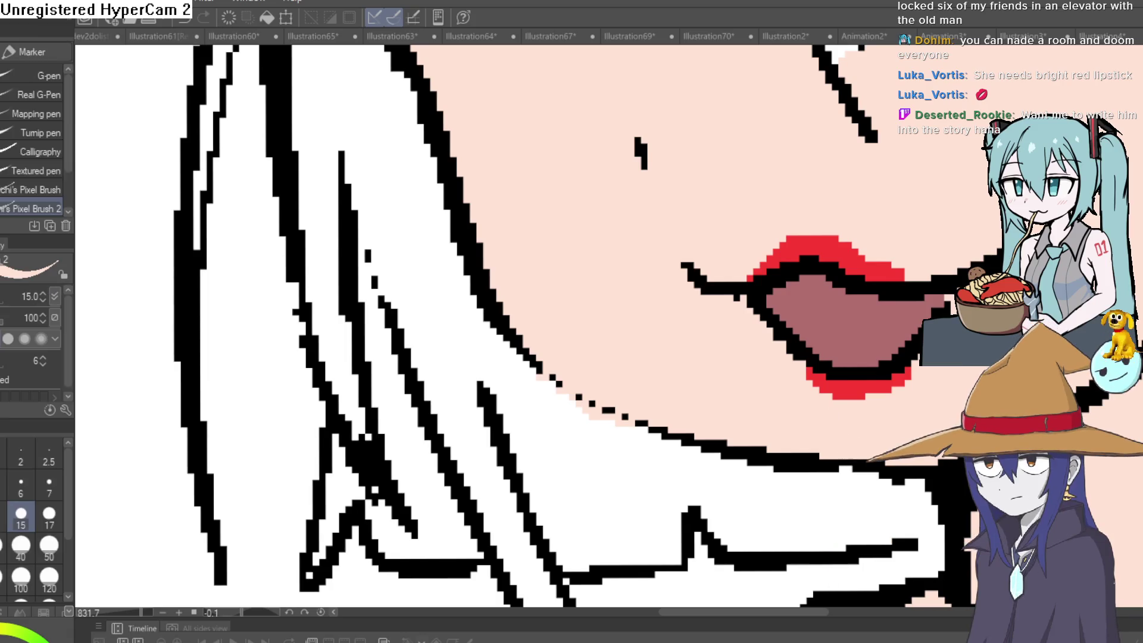
left_click(814, 213)
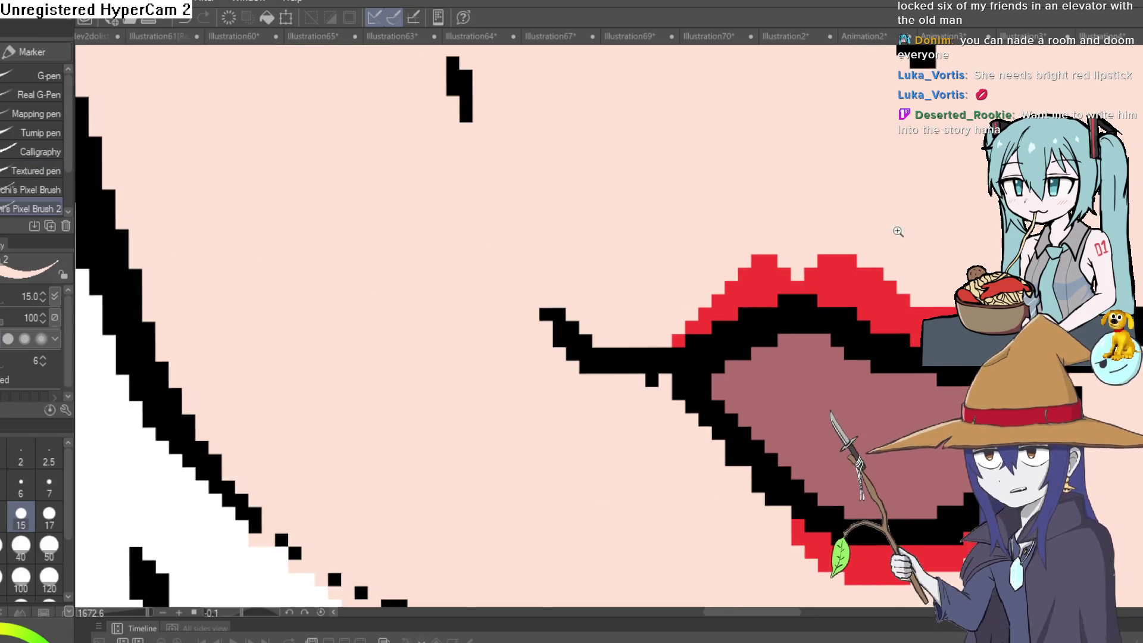
scroll(893, 230, "down", 5)
scroll(905, 250, "up", 6)
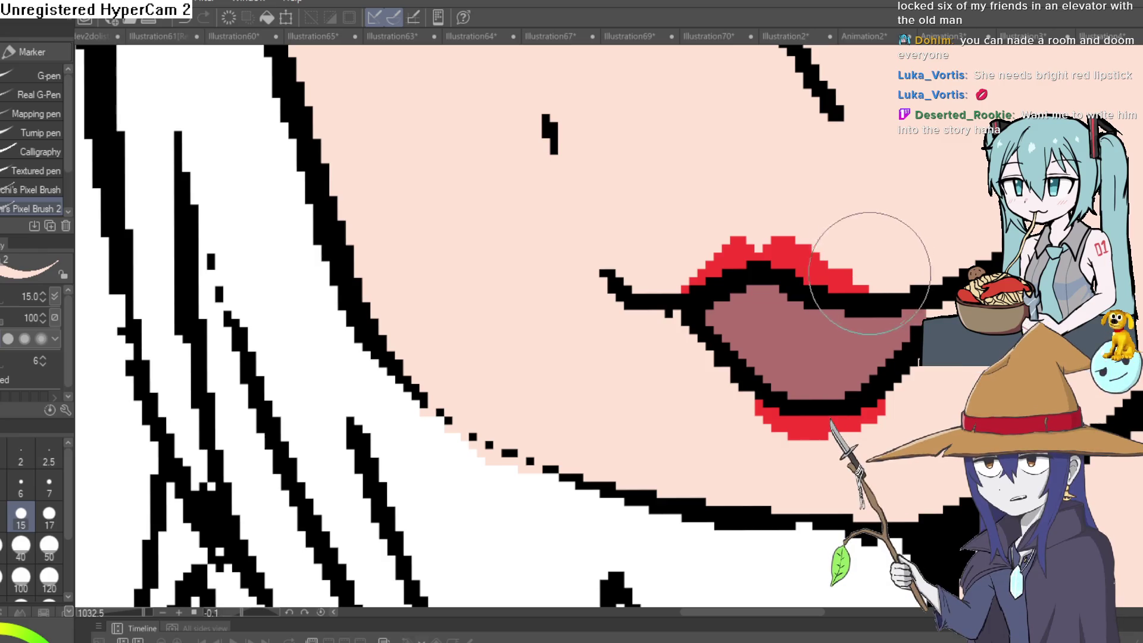
scroll(887, 261, "down", 10)
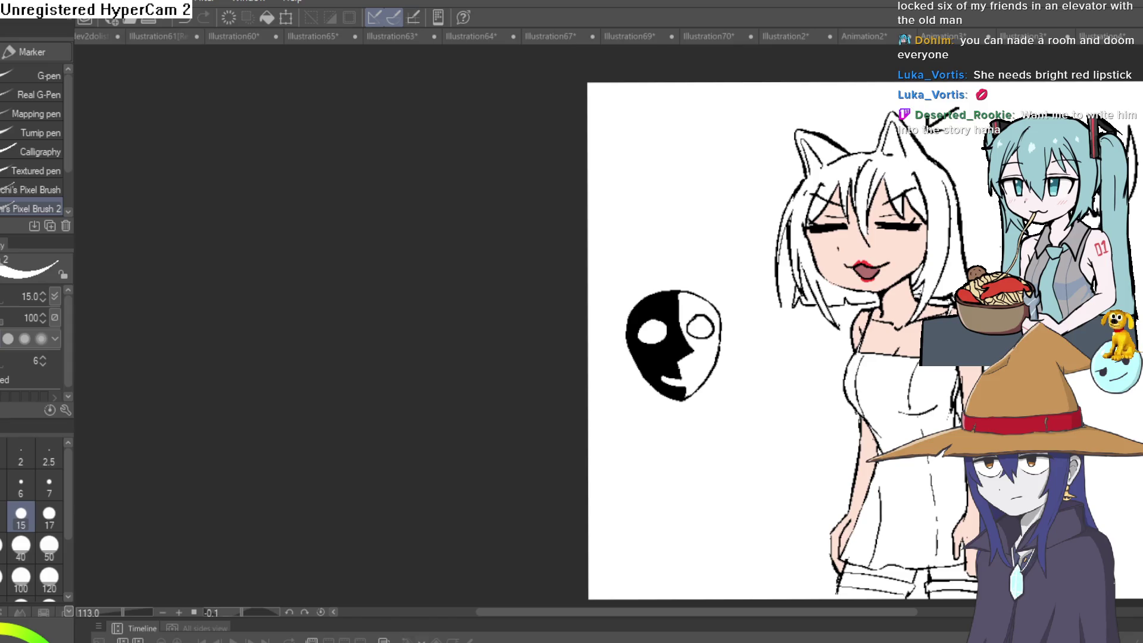
scroll(807, 310, "up", 10)
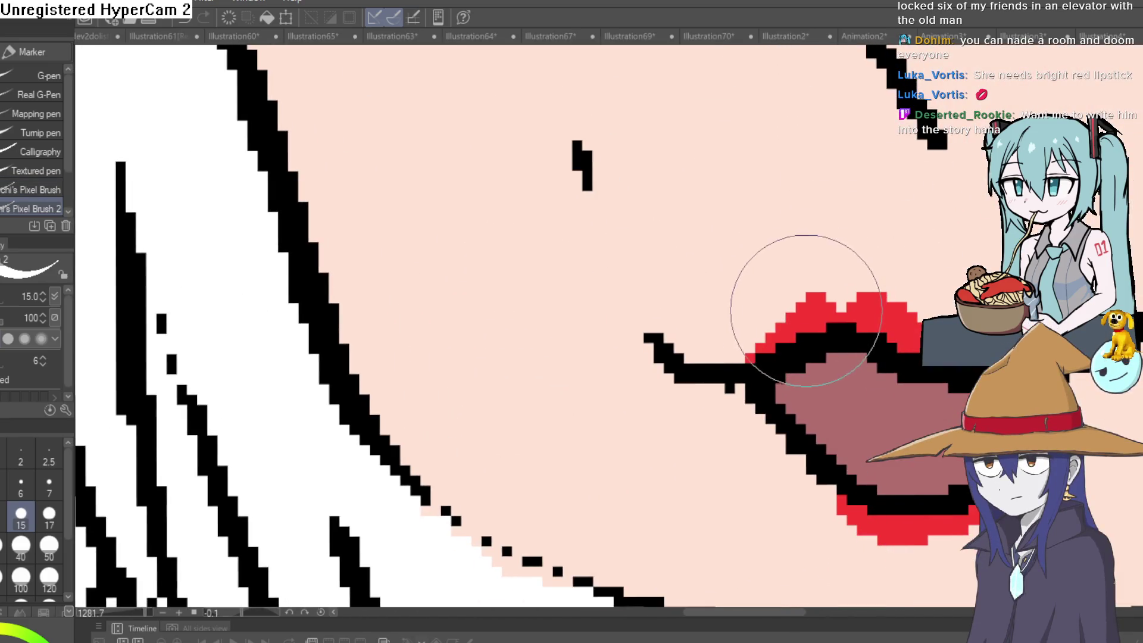
left_click(802, 316)
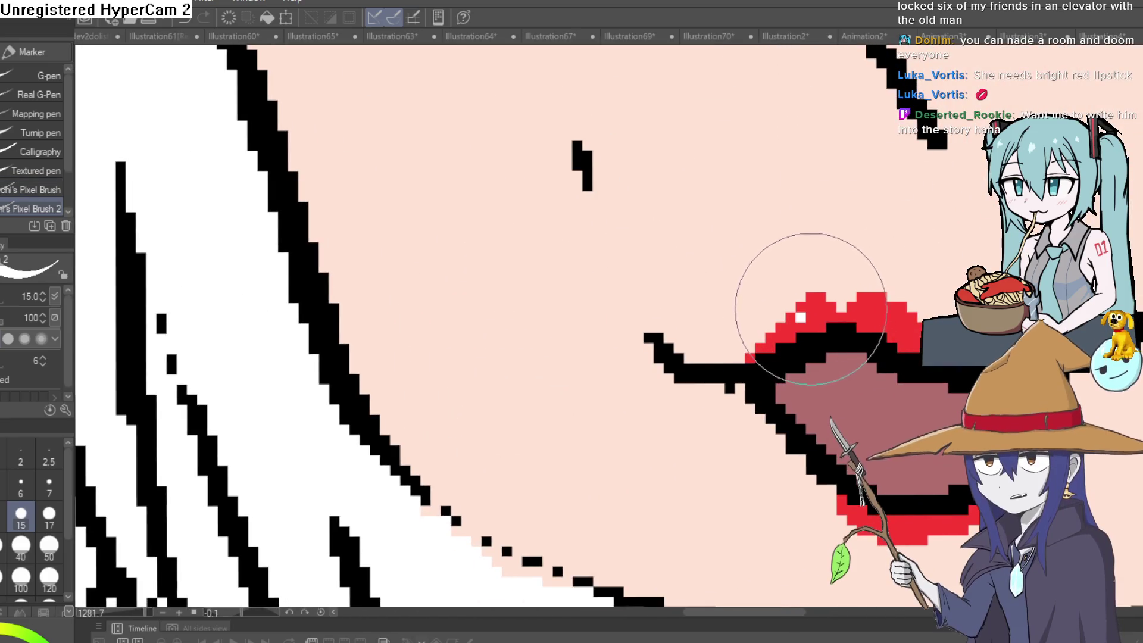
left_click(811, 319, "alt")
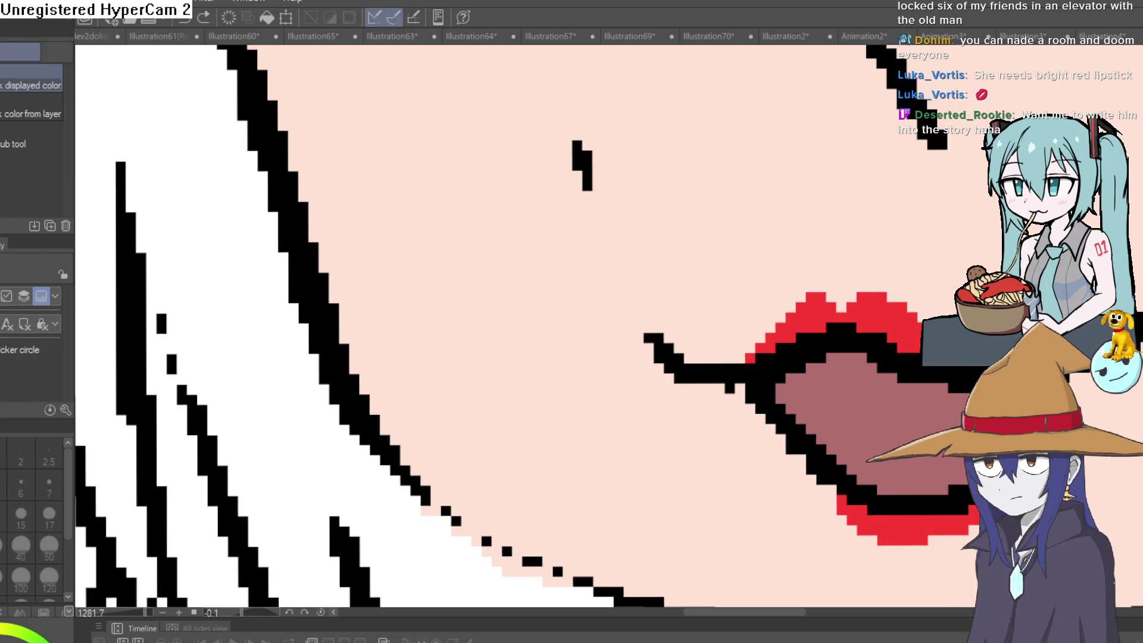
Place single pale pink pixels along the upper lip's top-left edge, undoing misplaced ones
scroll(831, 273, "up", 3)
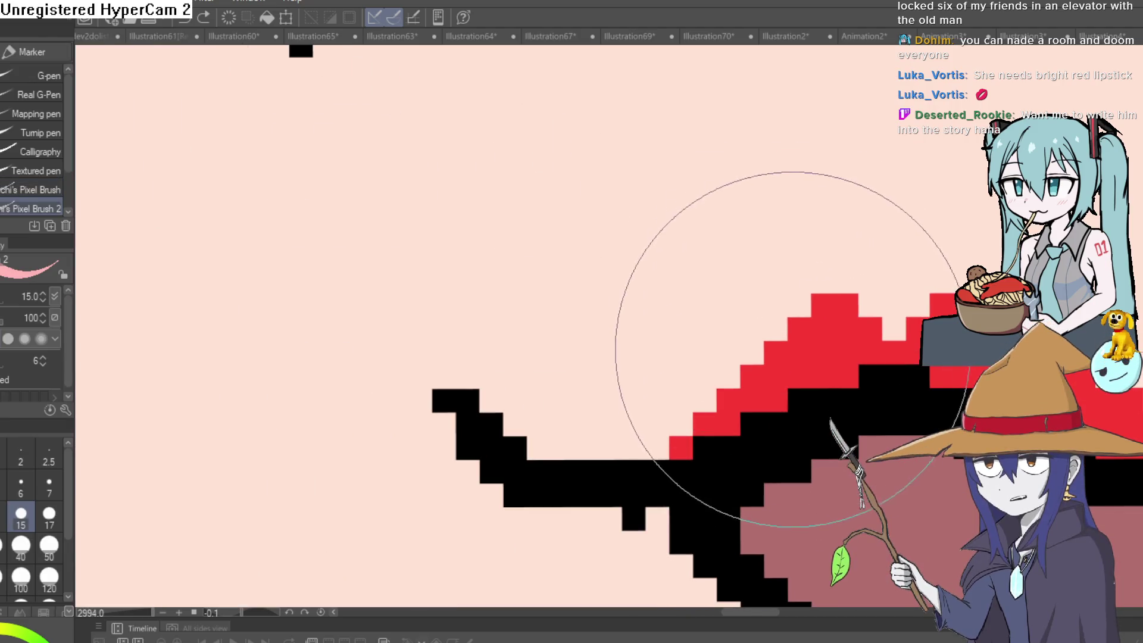
left_click(787, 353)
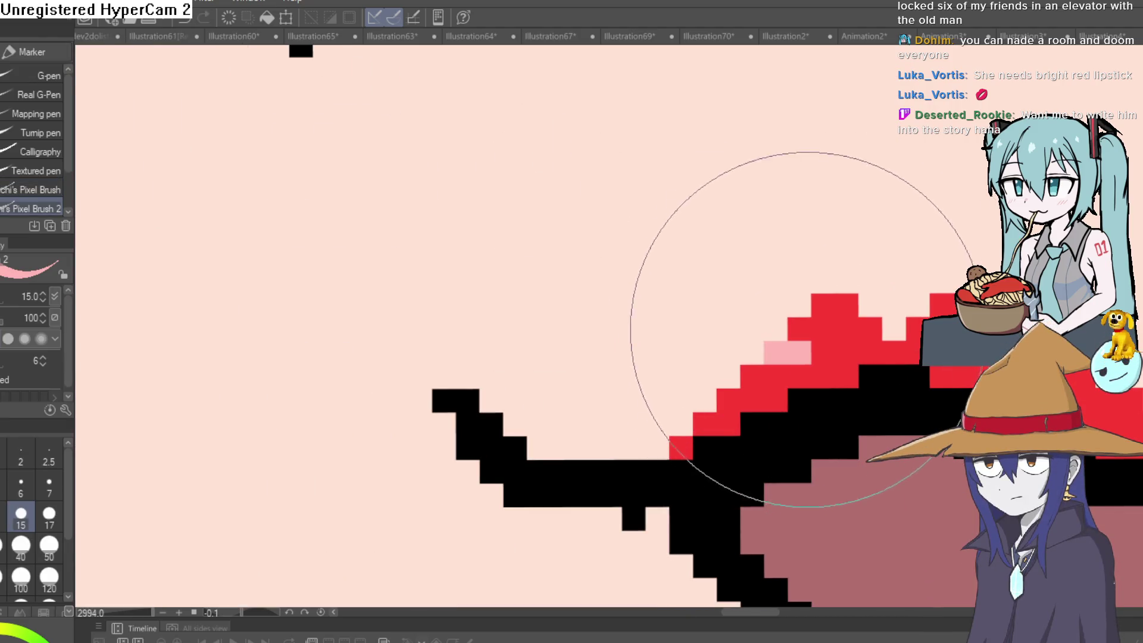
key("ctrl+z")
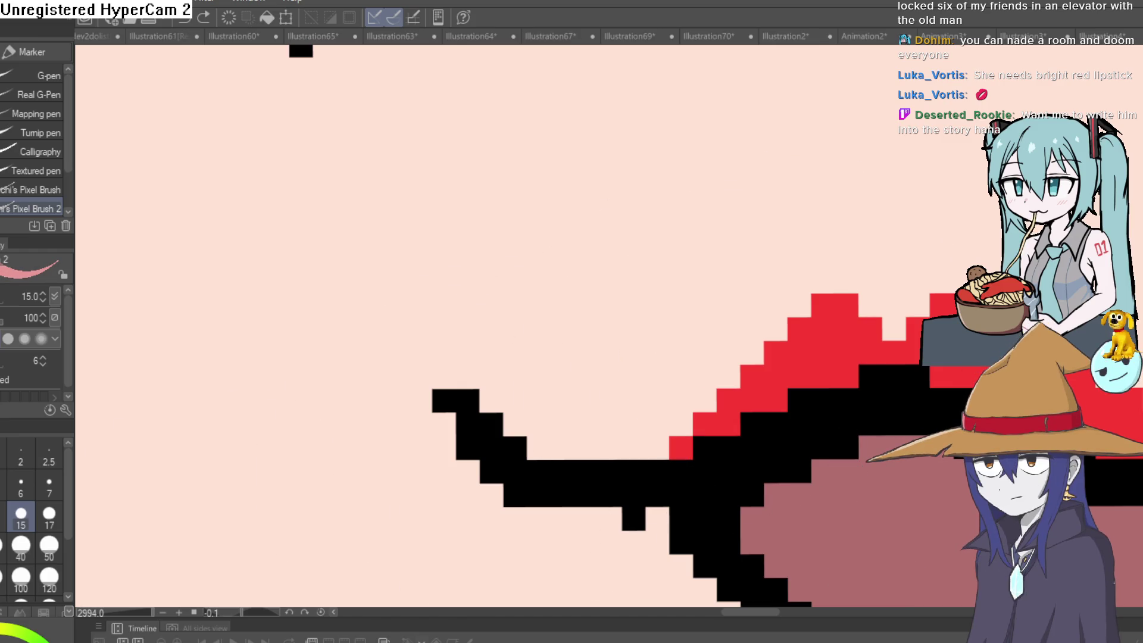
left_click(798, 336)
key("ctrl+z")
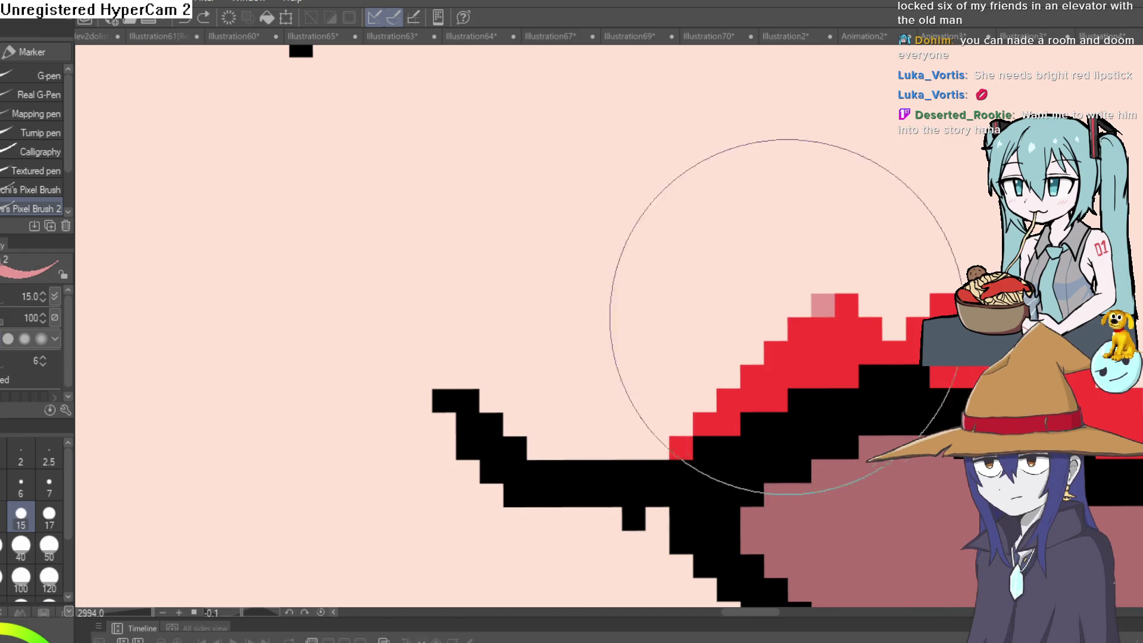
left_click(821, 308)
key("ctrl+z")
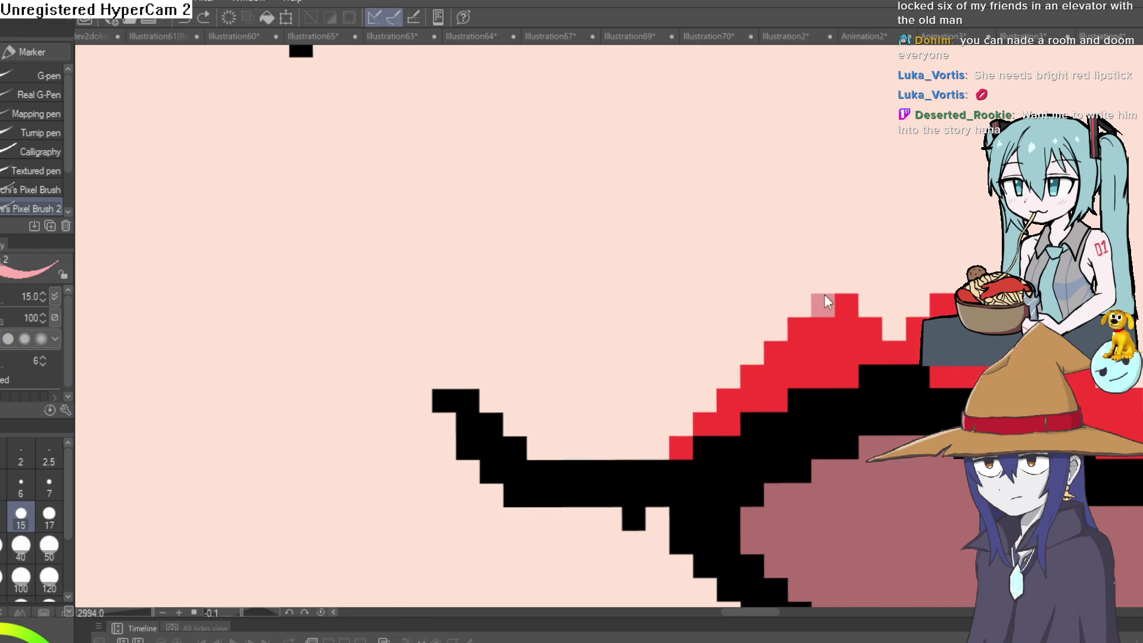
left_click(822, 306)
key("ctrl+z")
key("ctrl+z")
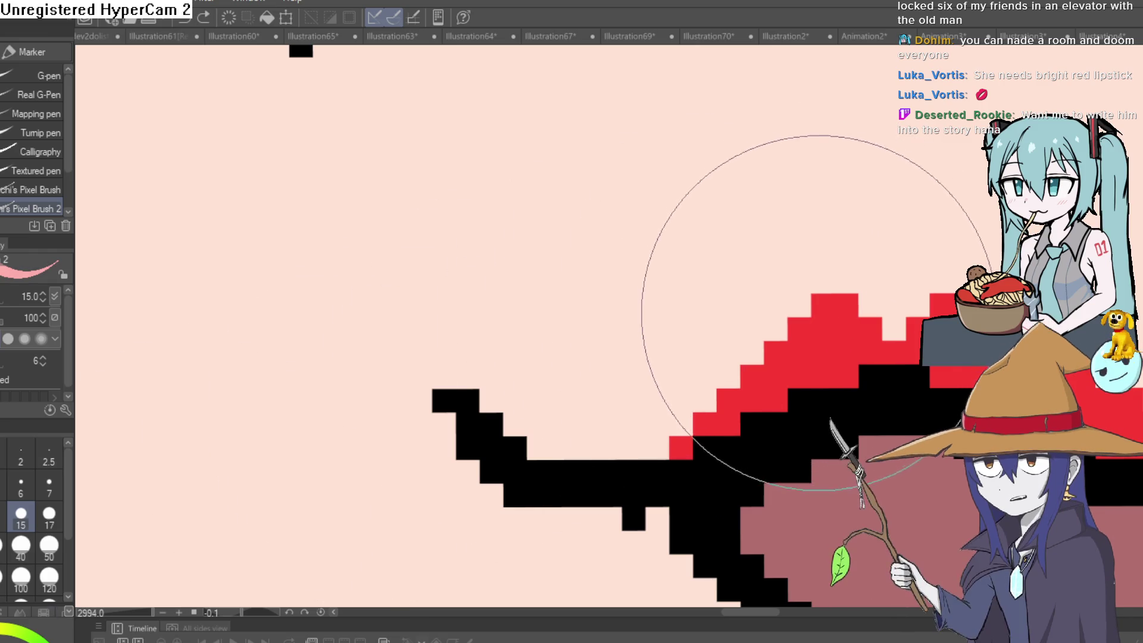
left_click(837, 300)
key("ctrl+z")
left_click(821, 307)
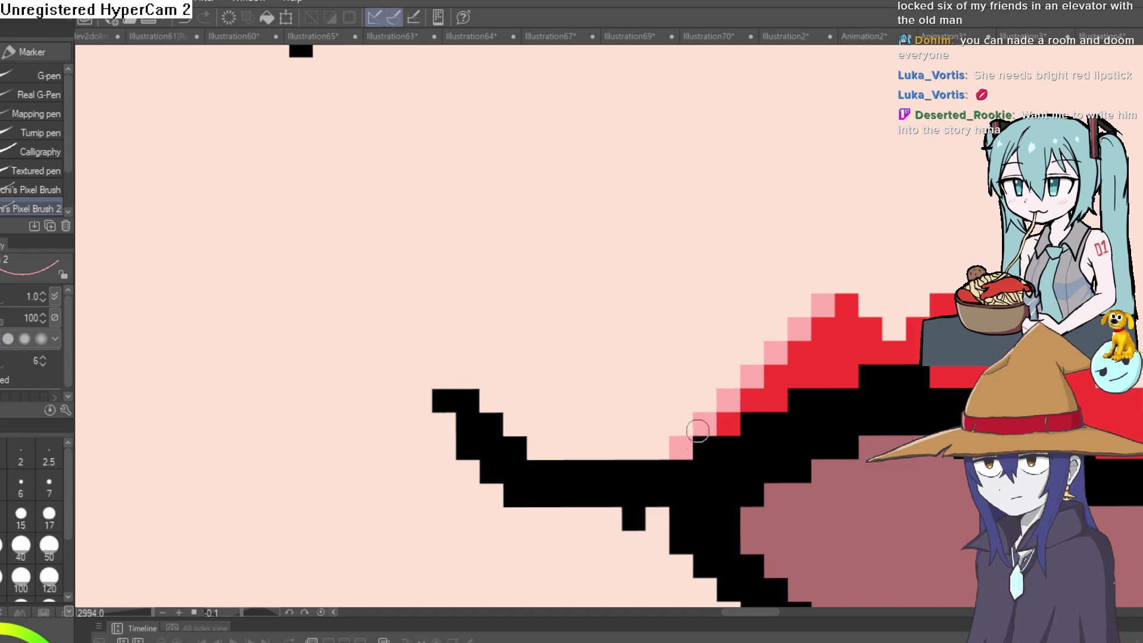
scroll(905, 285, "down", 5)
scroll(722, 330, "up", 5)
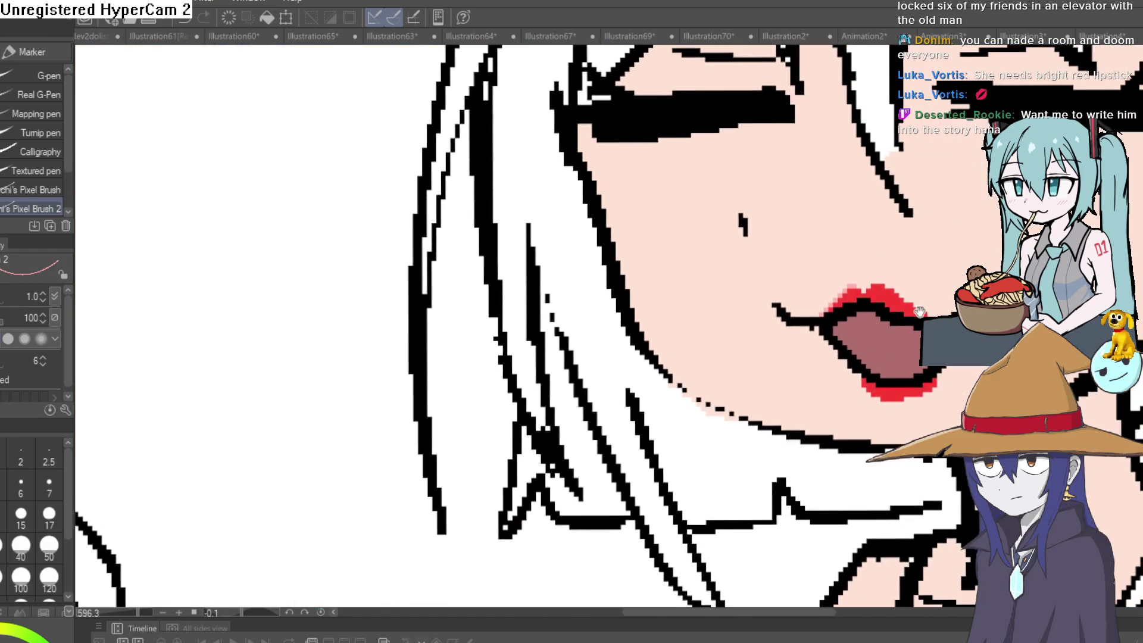
Soften the lip's top-left corner with pale pink and fill gaps in the upper-lip edge with red
left_click(709, 338)
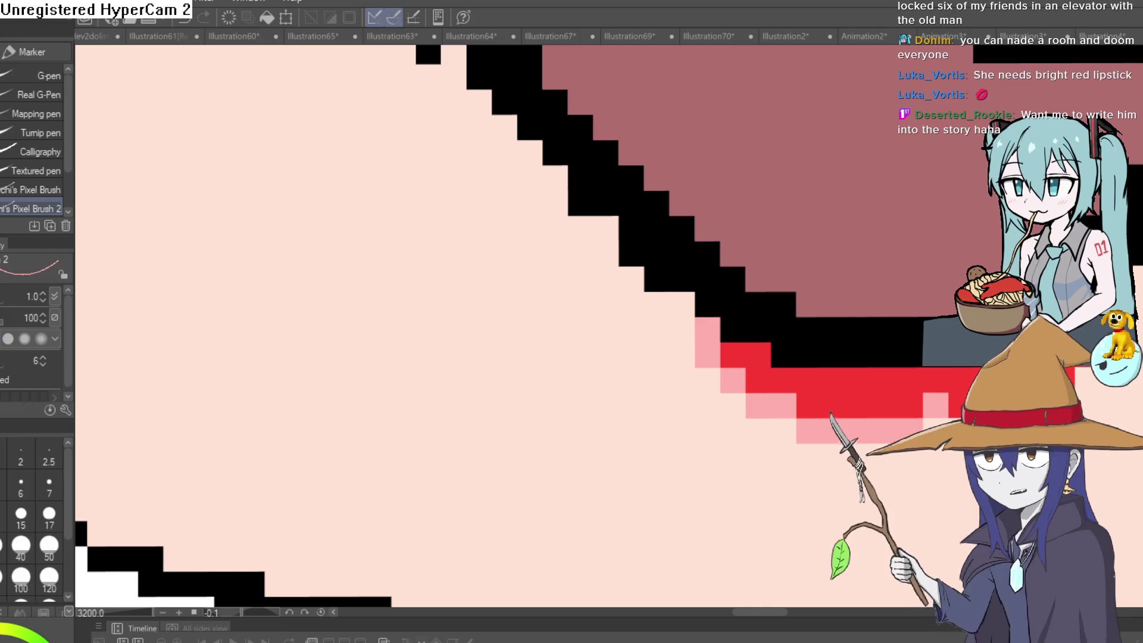
scroll(875, 327, "down", 5)
scroll(875, 327, "down", 3)
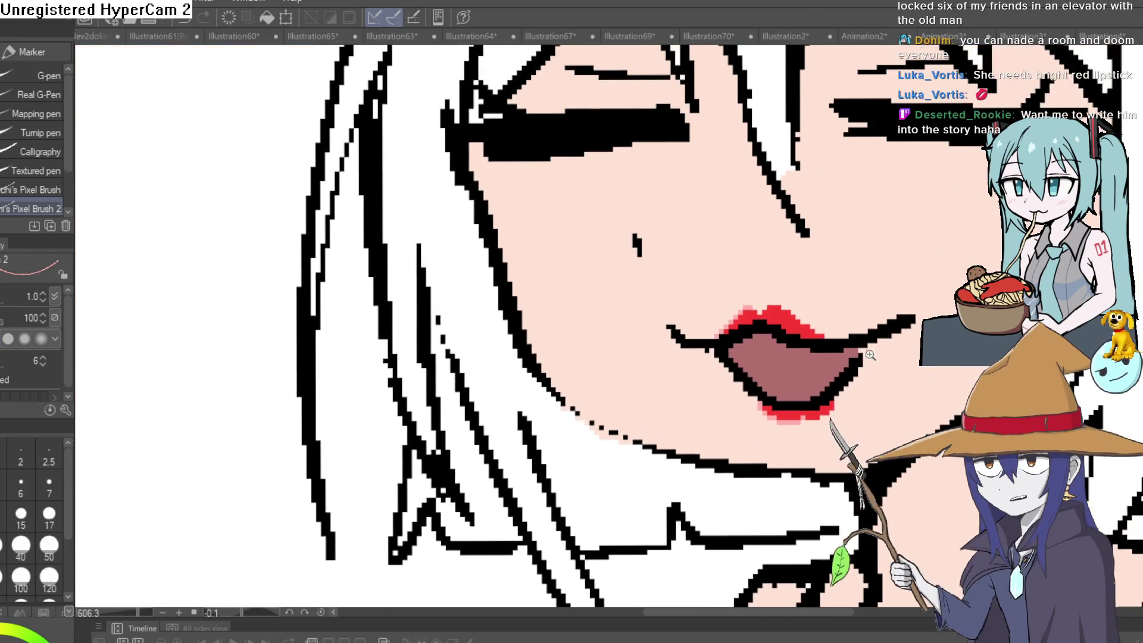
scroll(874, 327, "up", 8)
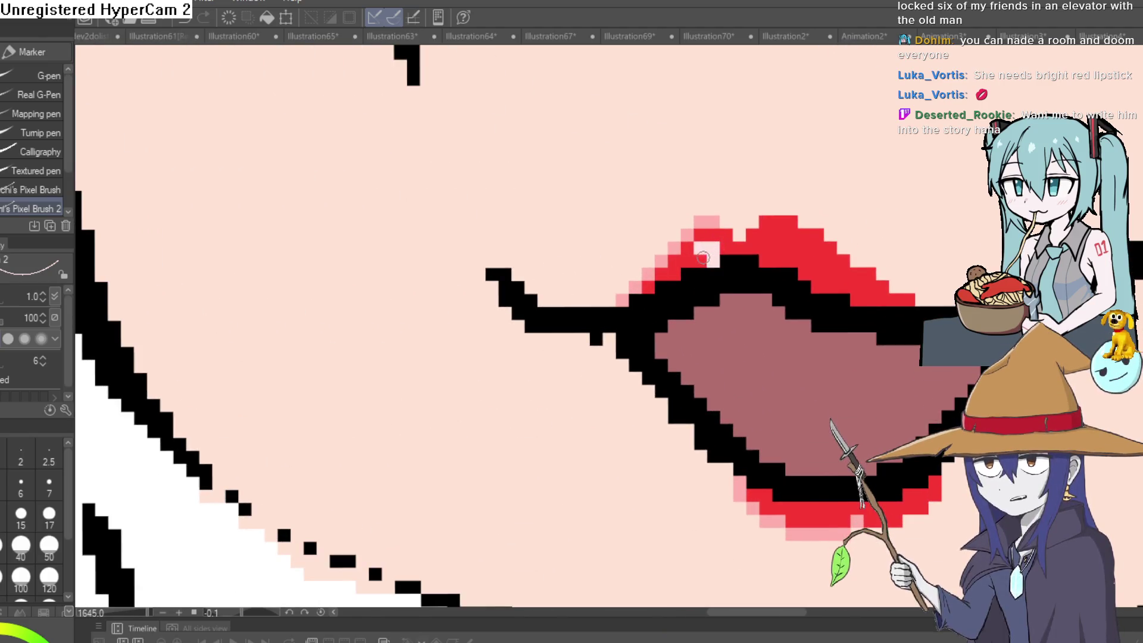
left_click_drag(700, 261, 731, 258)
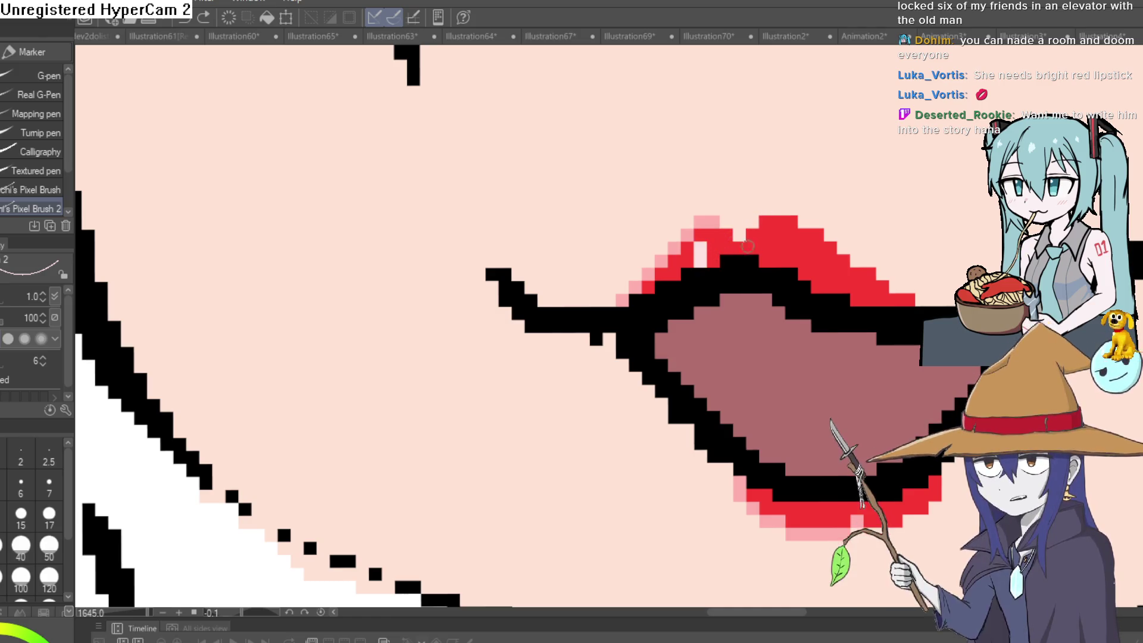
scroll(709, 232, "down", 10)
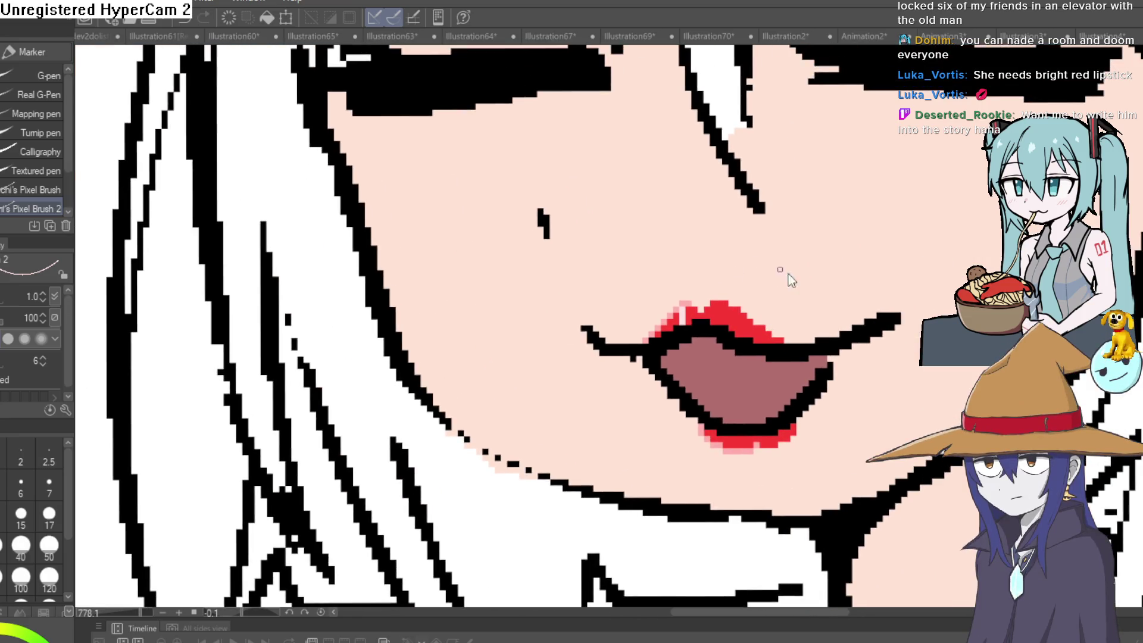
scroll(801, 263, "up", 10)
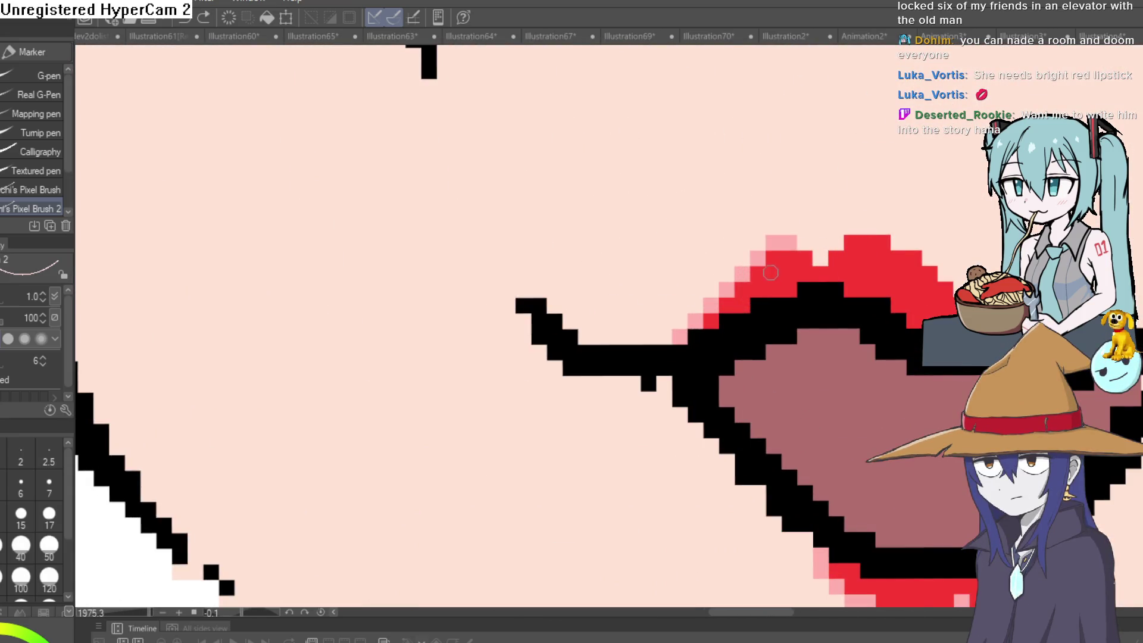
Darken a stray pale pixel on the lip outline and add a pale-pink soft pixel at the corner
left_click_drag(879, 254, 741, 260)
left_click(651, 296)
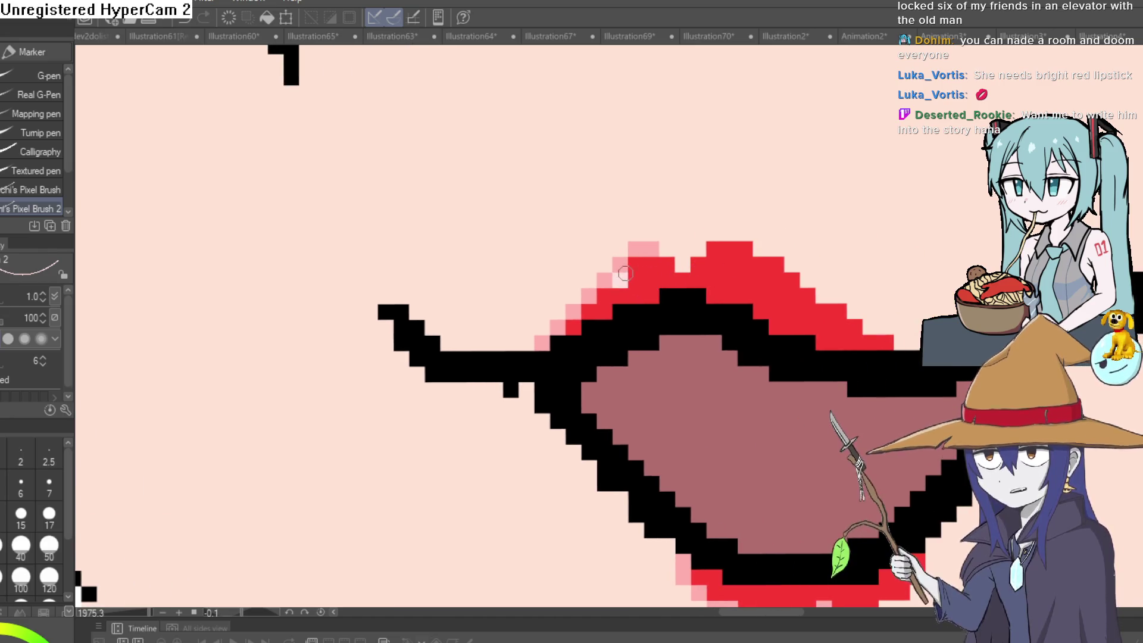
scroll(745, 274, "down", 6)
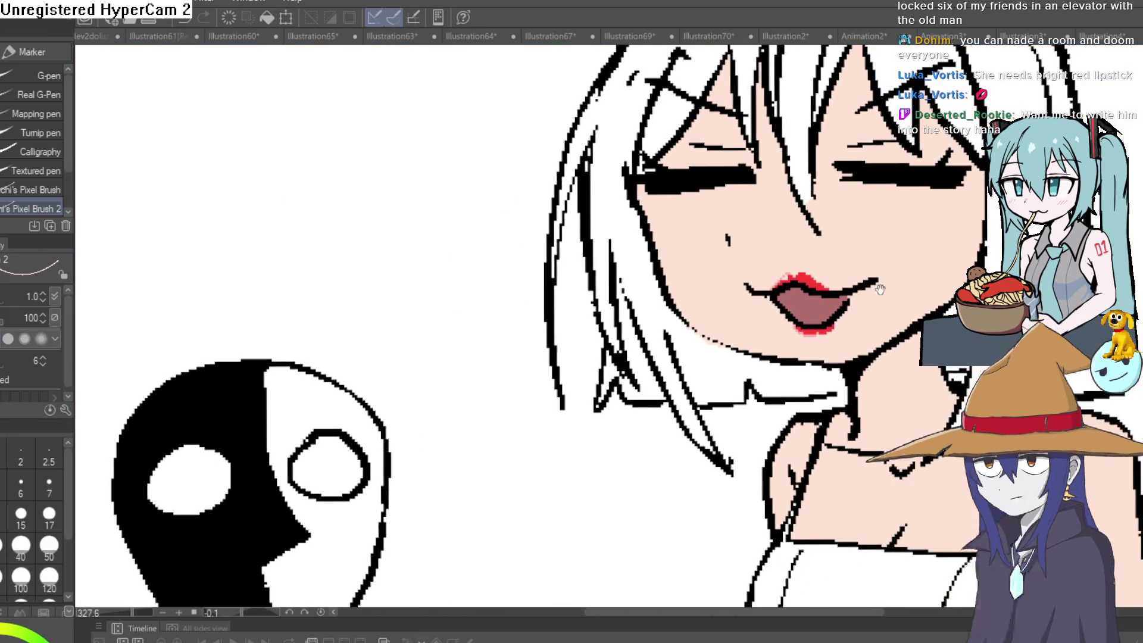
scroll(883, 287, "up", 10)
left_click_drag(833, 375, 700, 322)
left_click(658, 319)
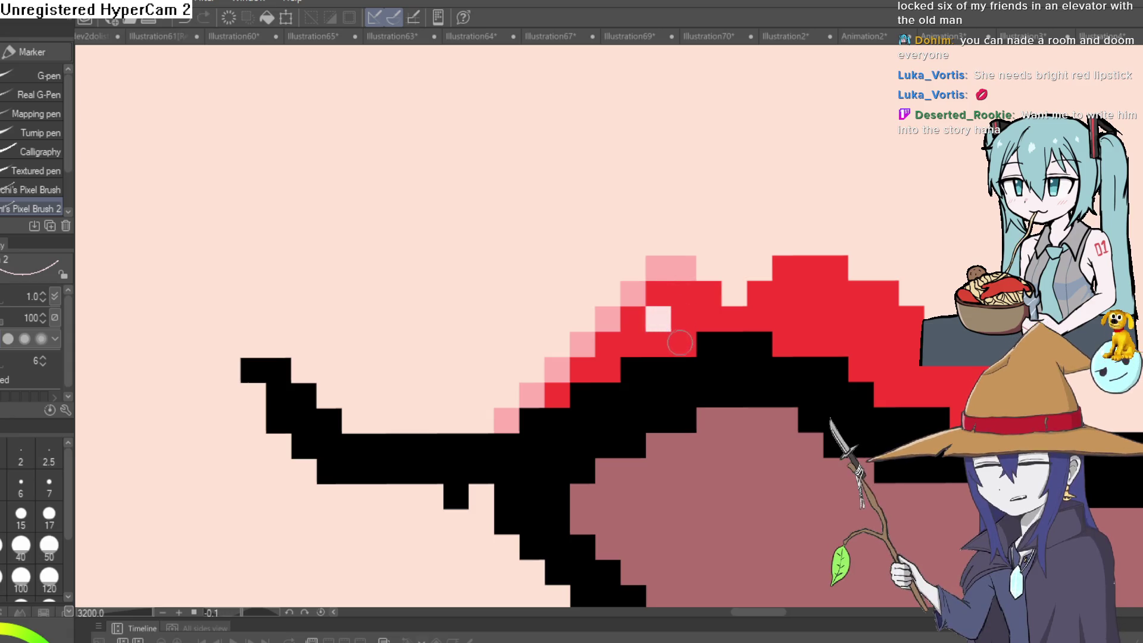
left_click_drag(703, 335, 689, 365)
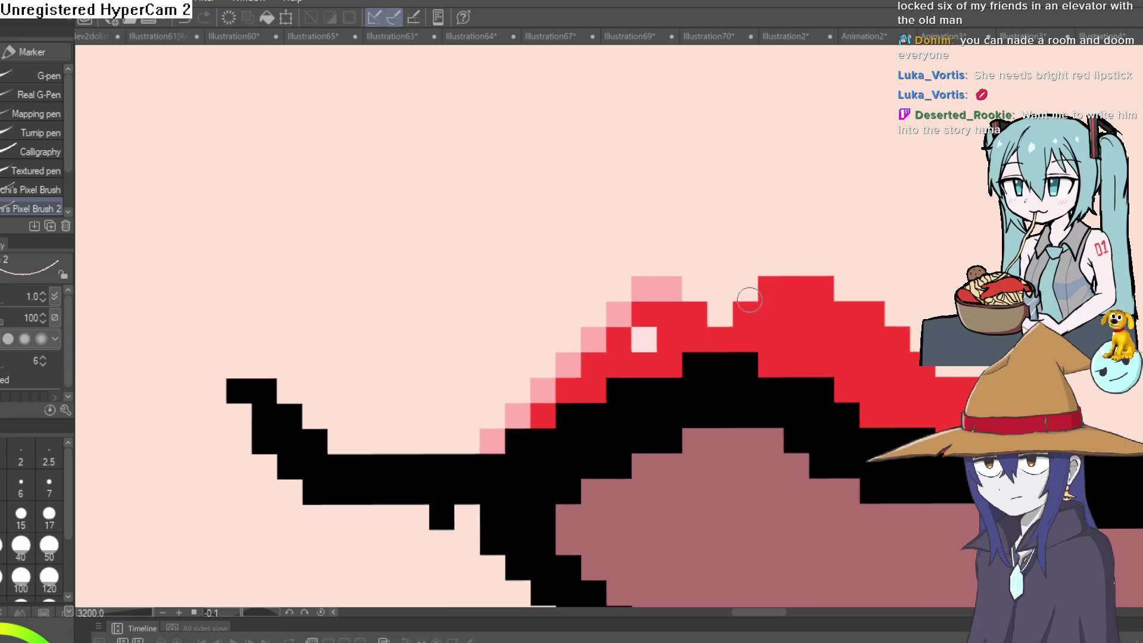
scroll(739, 327, "down", 8)
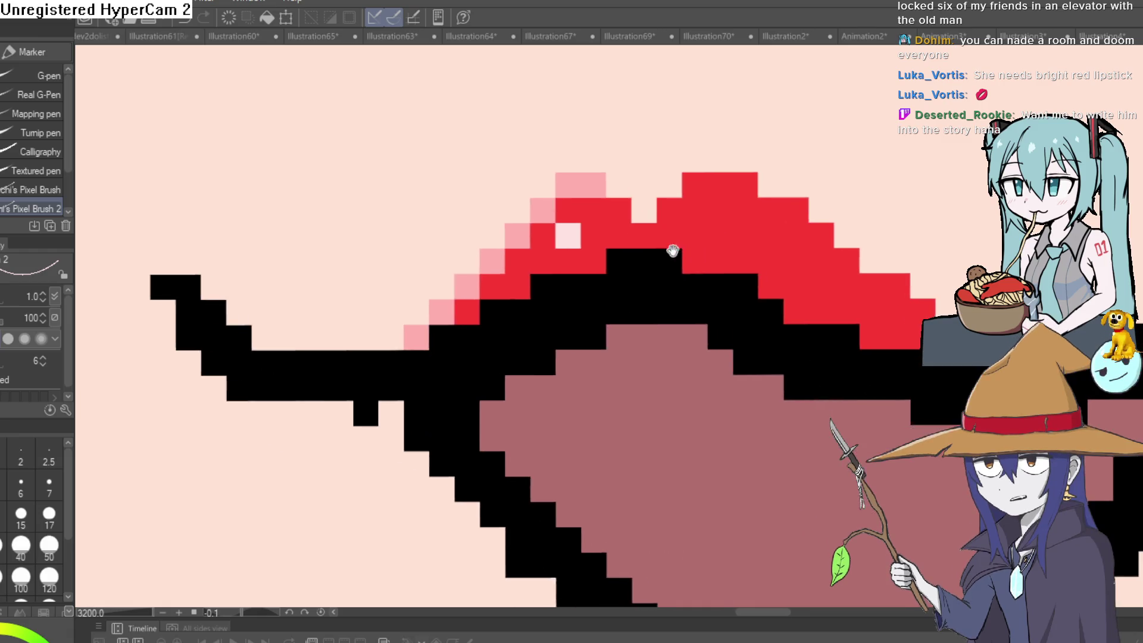
scroll(805, 220, "down", 6)
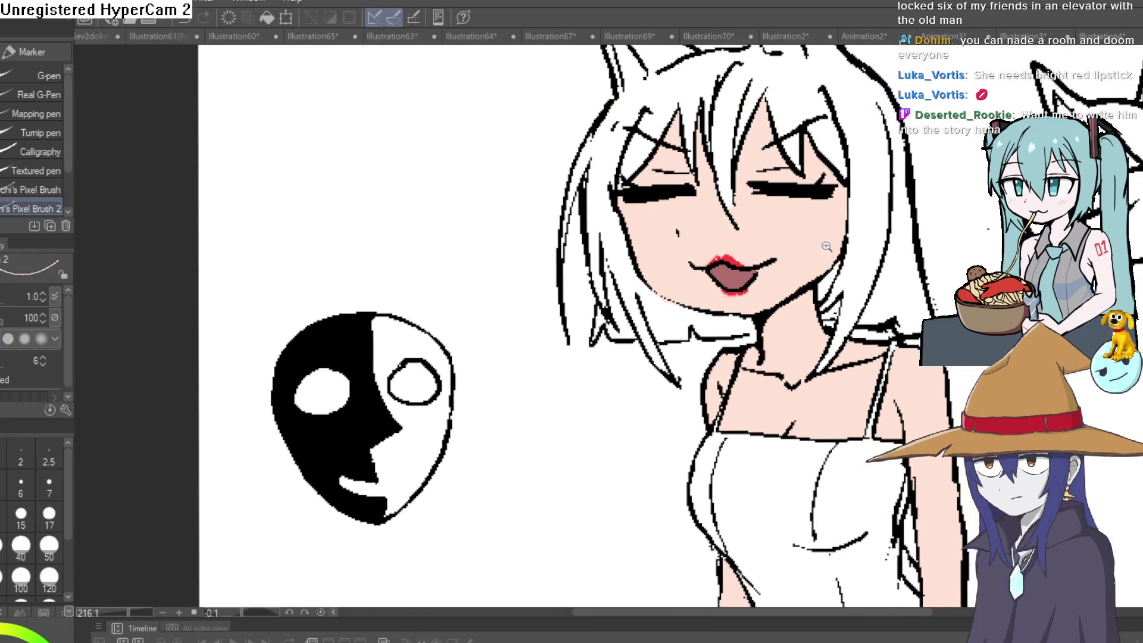
Sample the mouth colour and paint darker brown shading along the mouth's upper left
scroll(836, 252, "down", 1)
scroll(809, 244, "up", 2)
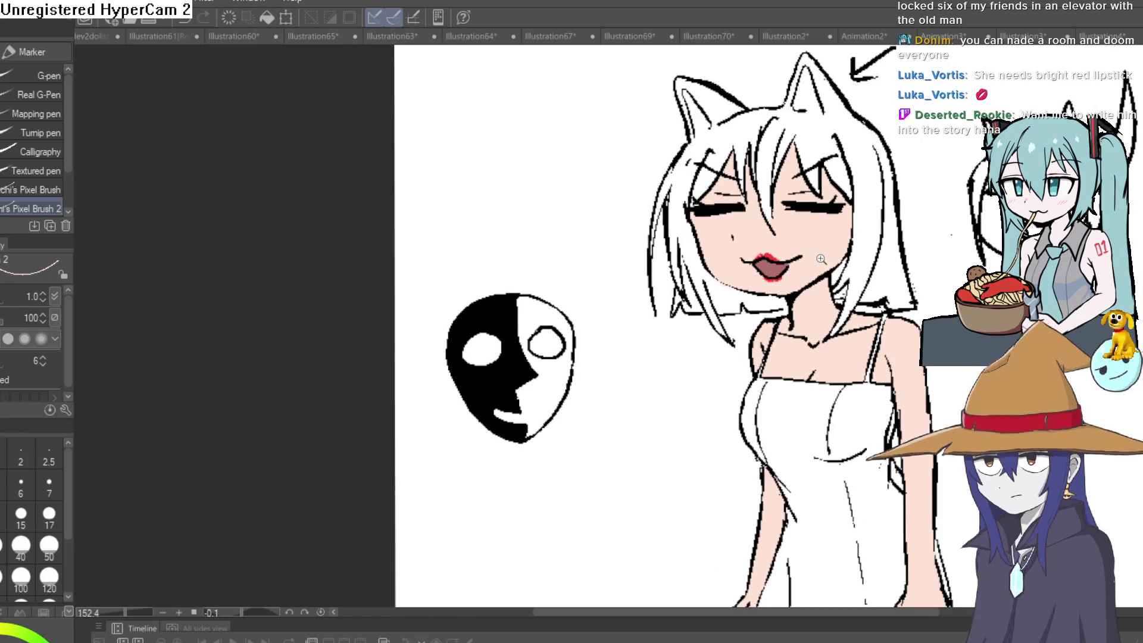
scroll(809, 243, "up", 3)
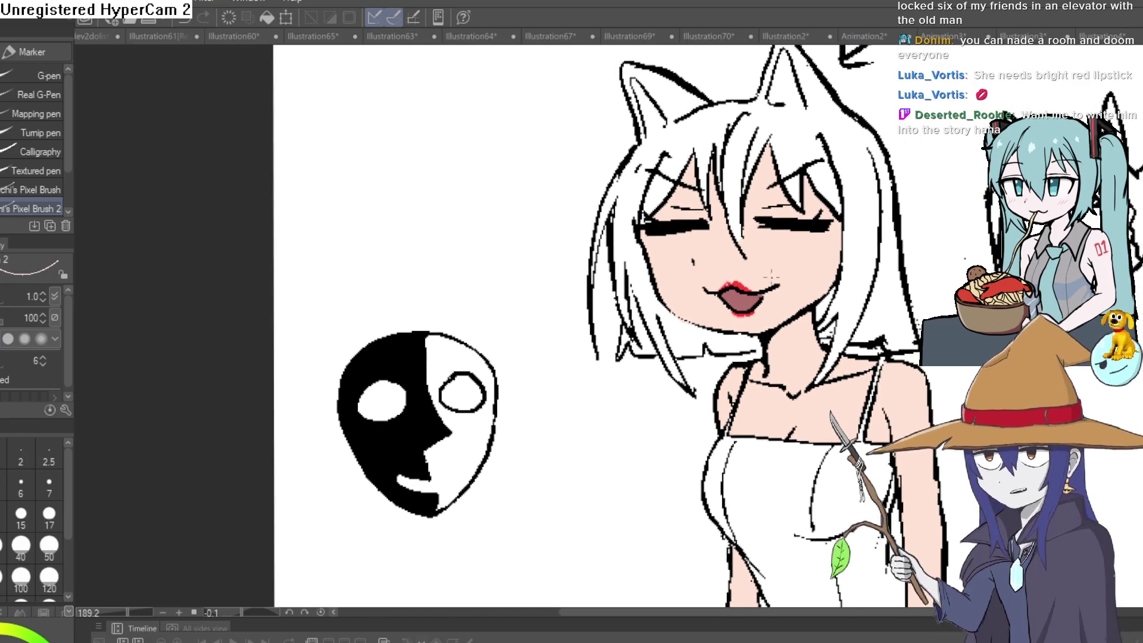
key("i")
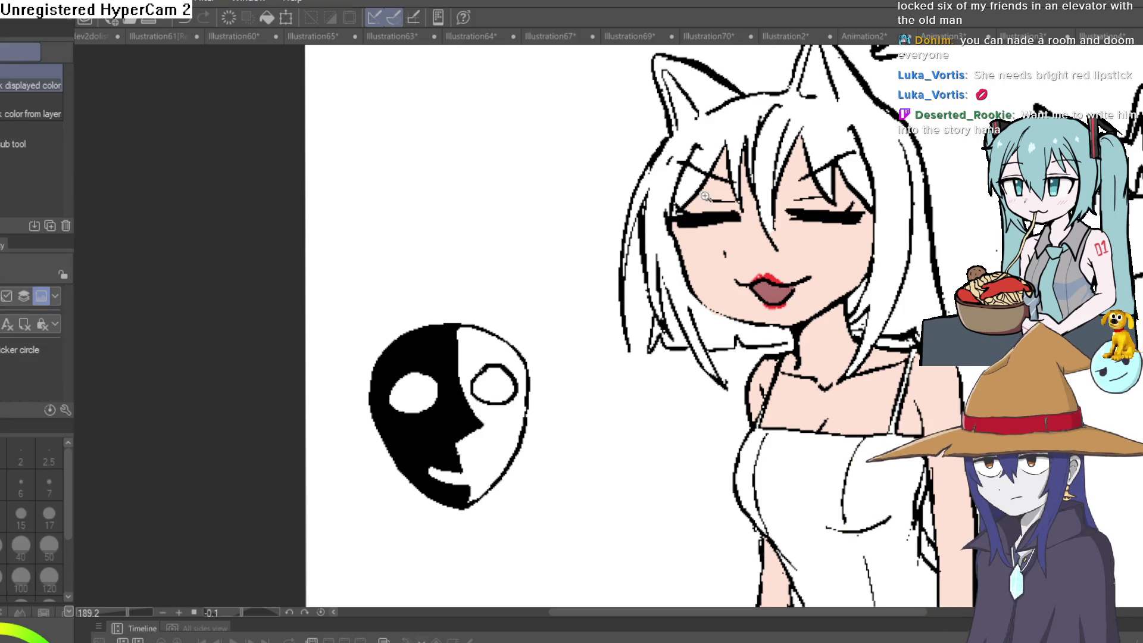
scroll(776, 286, "up", 5)
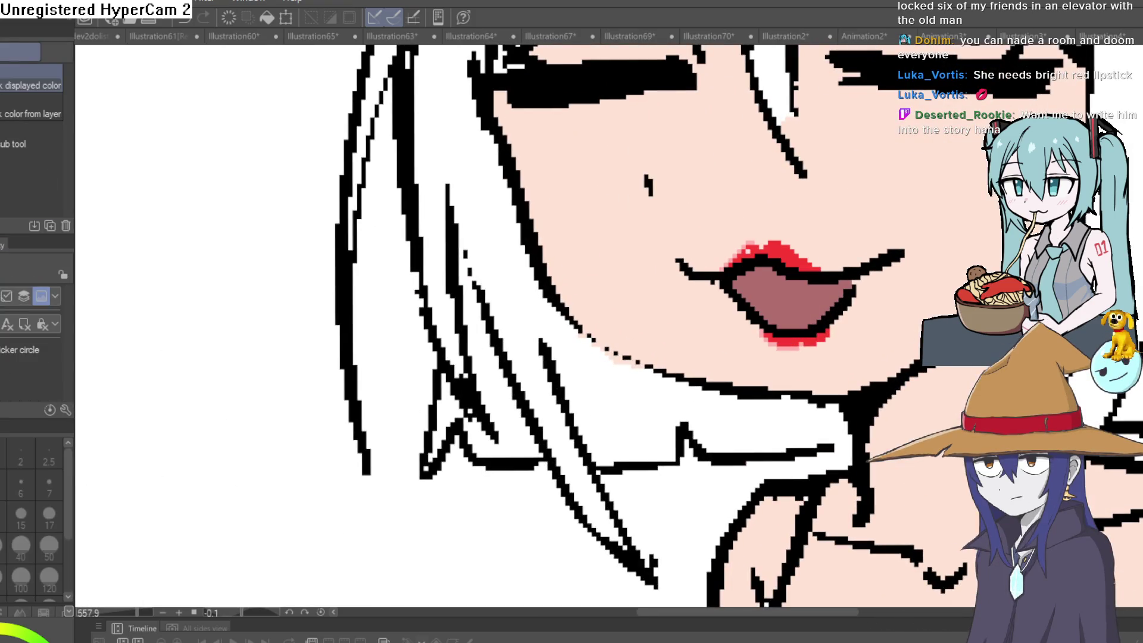
key("p")
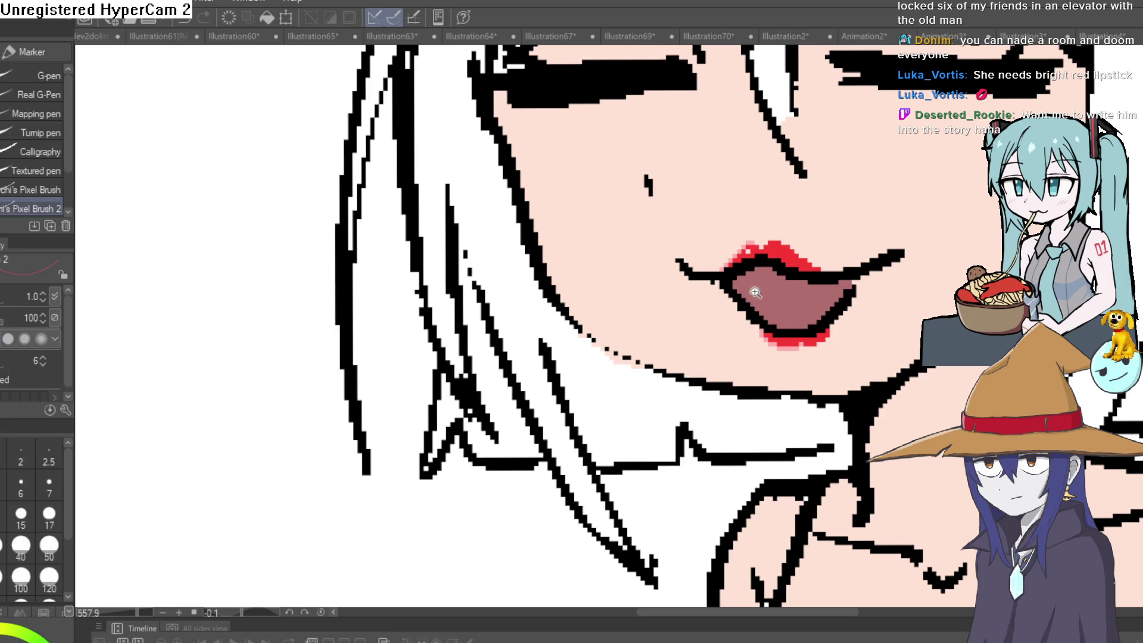
scroll(727, 300, "up", 4)
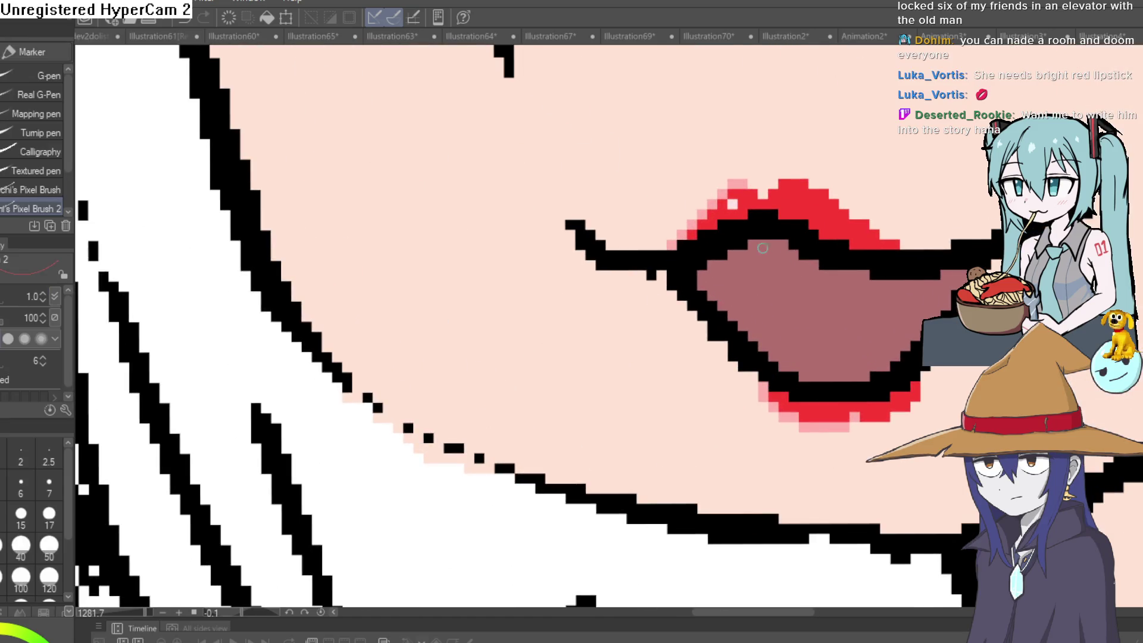
left_click_drag(760, 244, 732, 313)
left_click_drag(743, 262, 709, 276)
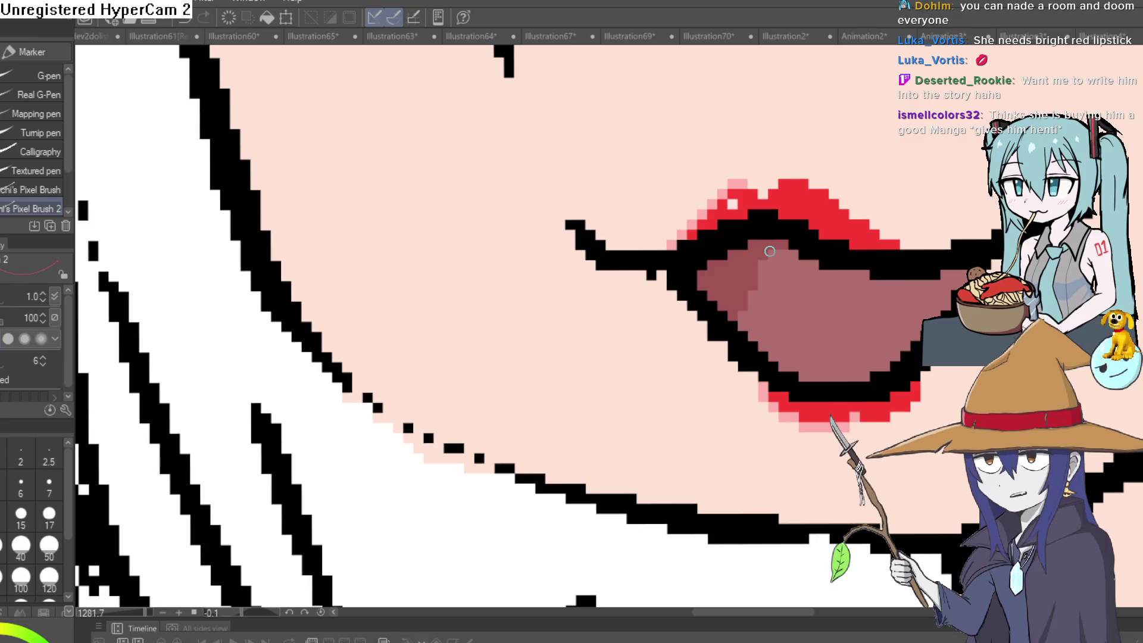
scroll(966, 261, "down", 2)
mouse_move(965, 260)
left_mouse_down()
mouse_move(609, 272)
mouse_move(598, 286)
mouse_move(828, 249)
left_mouse_up()
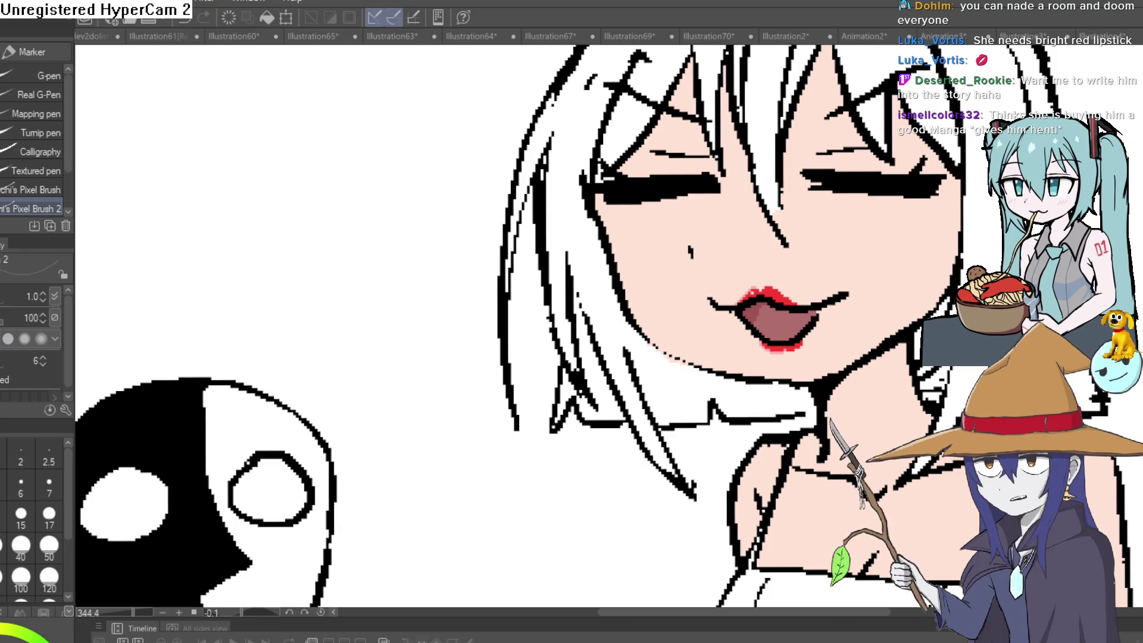
scroll(90, 495, "down", 5)
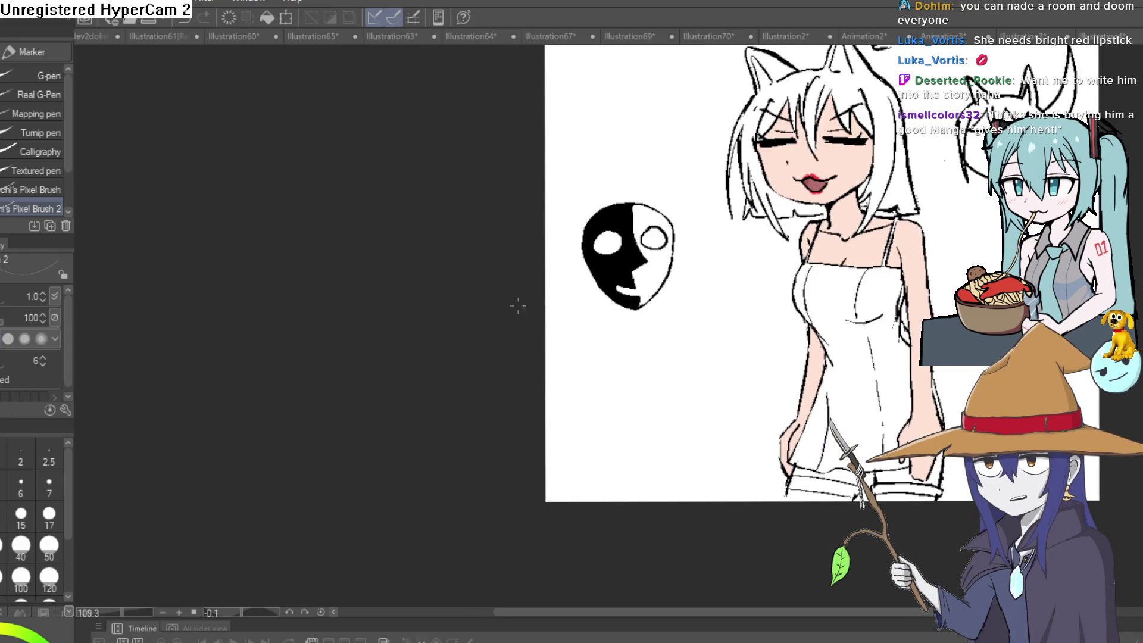
key("i")
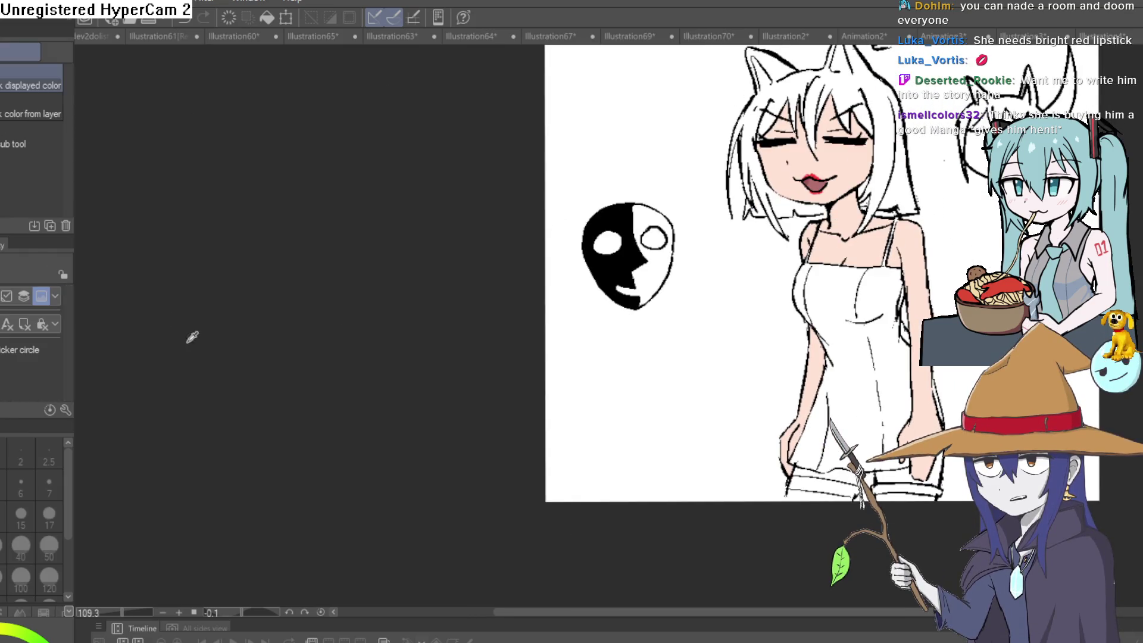
key("g")
scroll(893, 476, "up", 4)
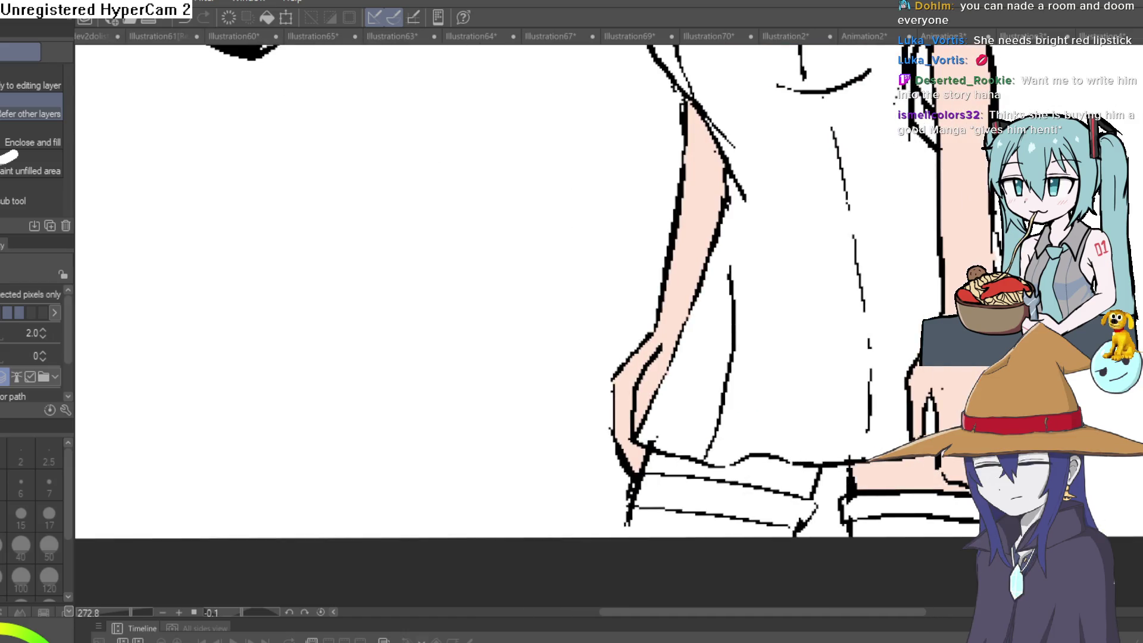
scroll(848, 385, "down", 2)
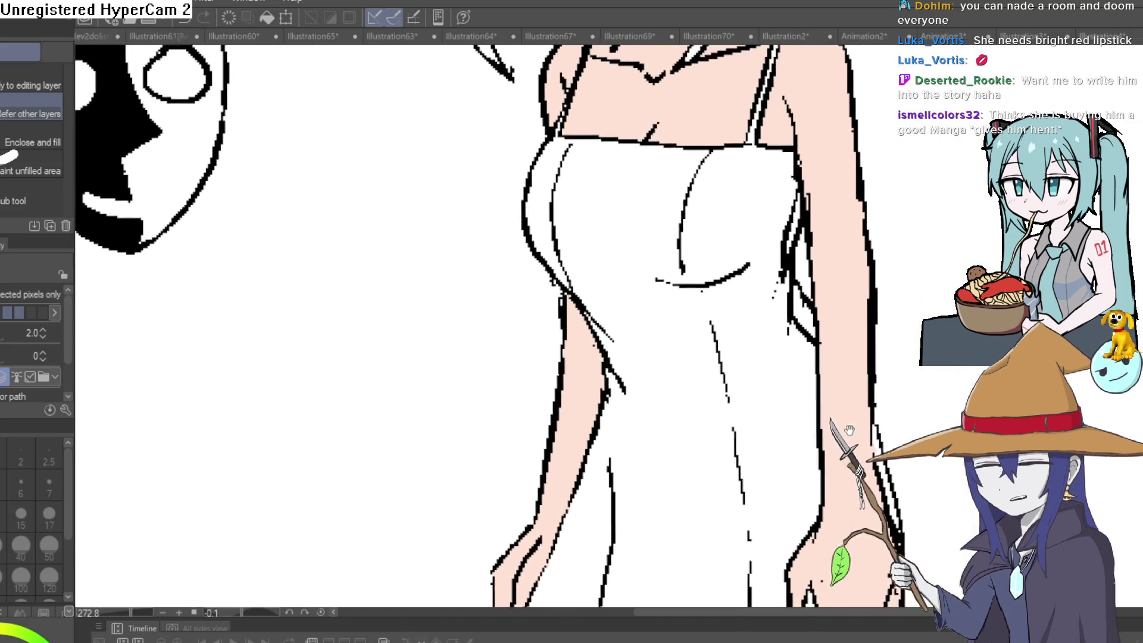
scroll(848, 385, "down", 2)
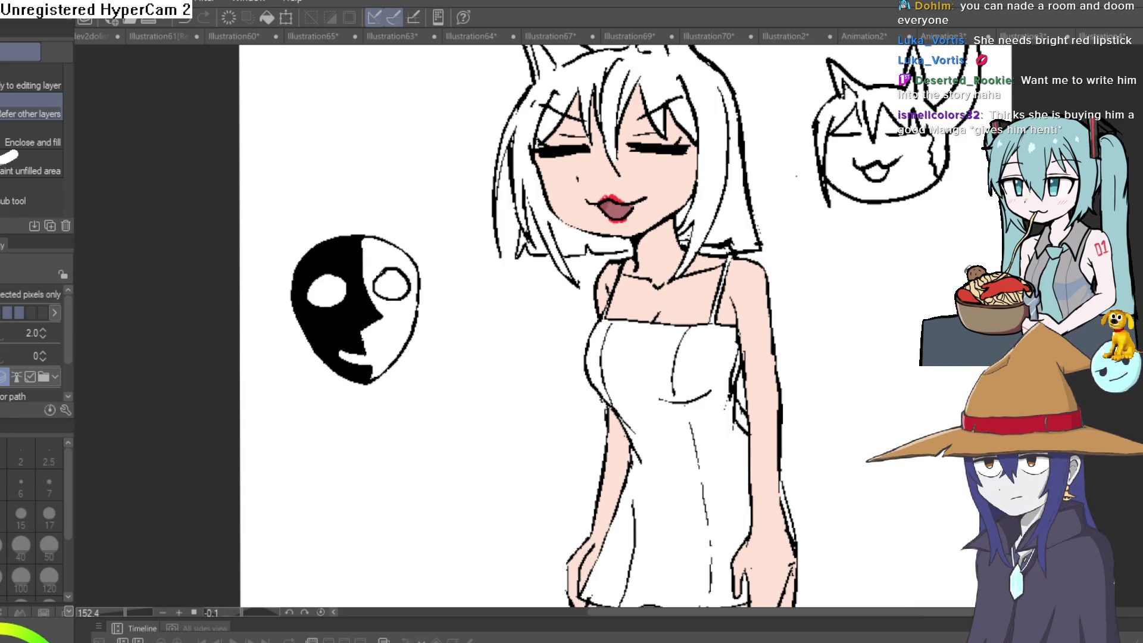
scroll(837, 294, "down", 4)
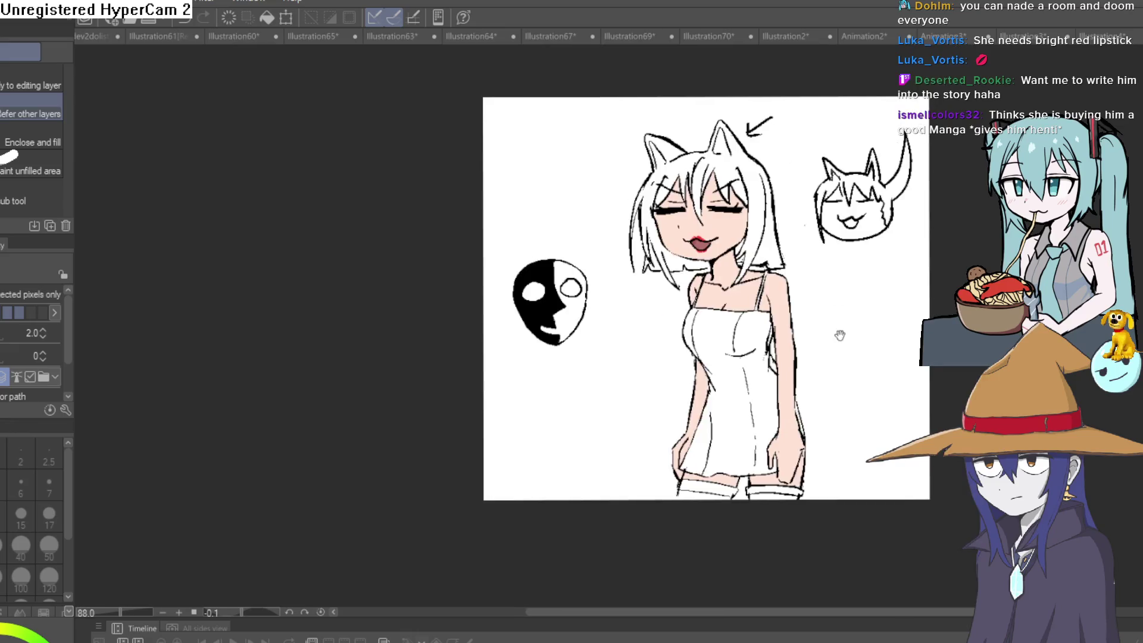
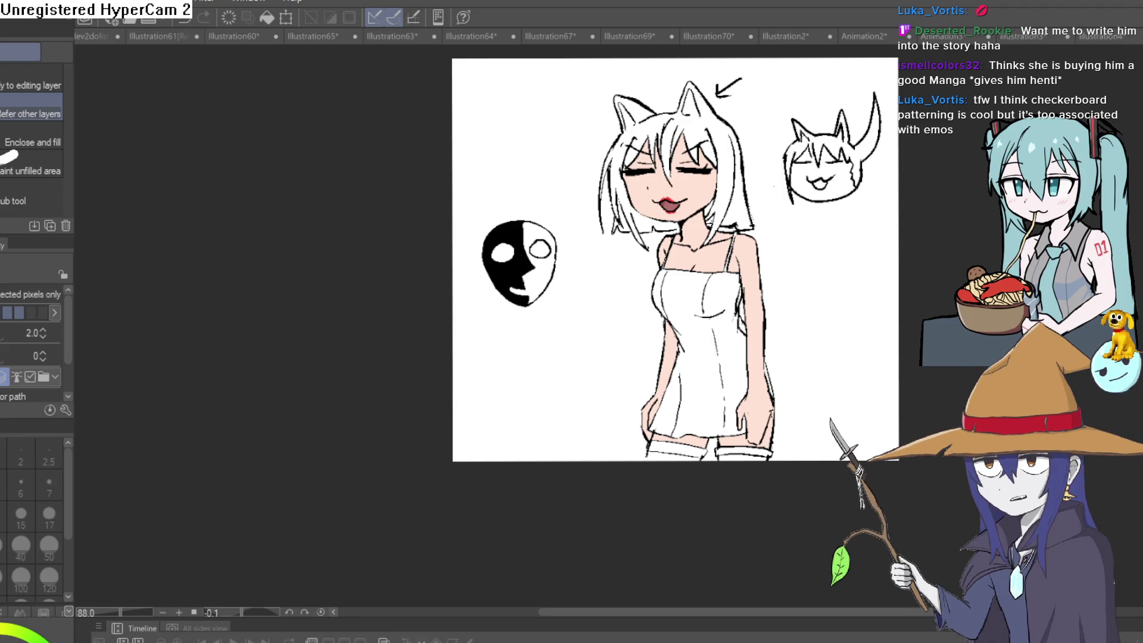
Undo the accidental grey background fill and centre the girl's head in view
left_click(782, 241)
key("ctrl+z")
scroll(781, 214, "up", 3)
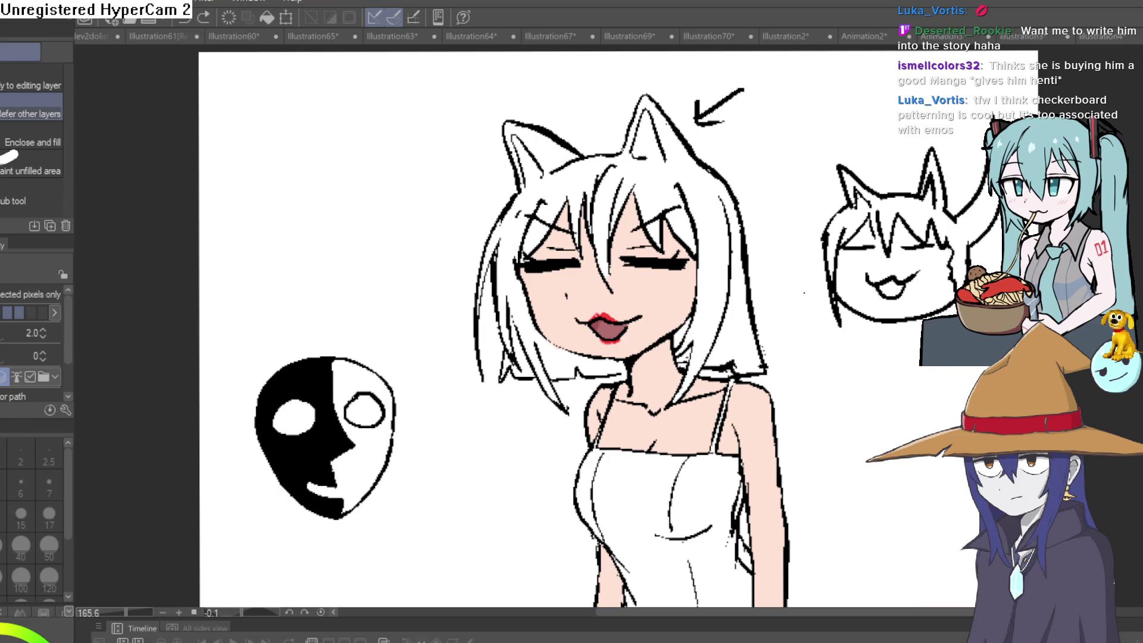
left_click_drag(643, 235, 632, 276)
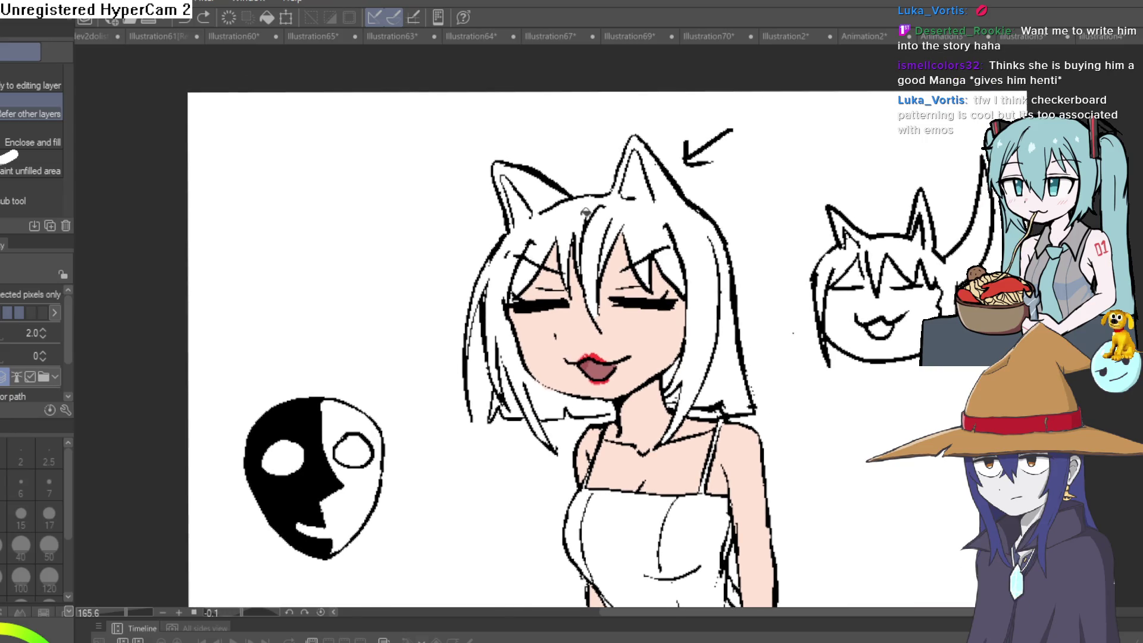
Fill the hair strands, the gaps between them and the left ear with brown
left_click(628, 209)
left_click(726, 308)
left_click(676, 387)
left_click(674, 366)
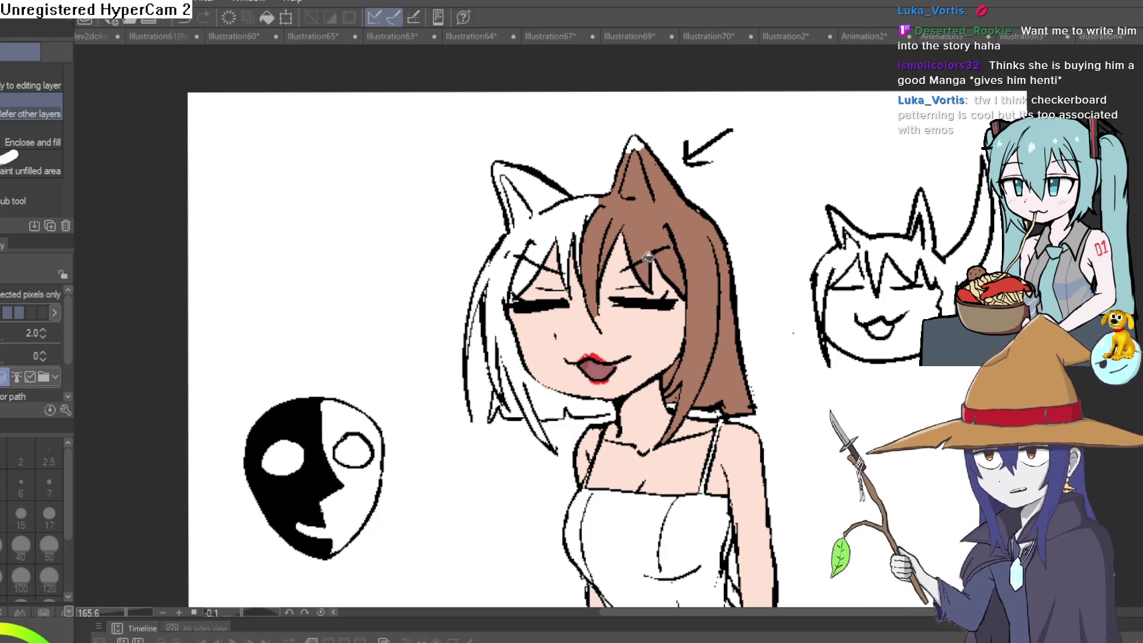
left_click(582, 233)
left_click(527, 271)
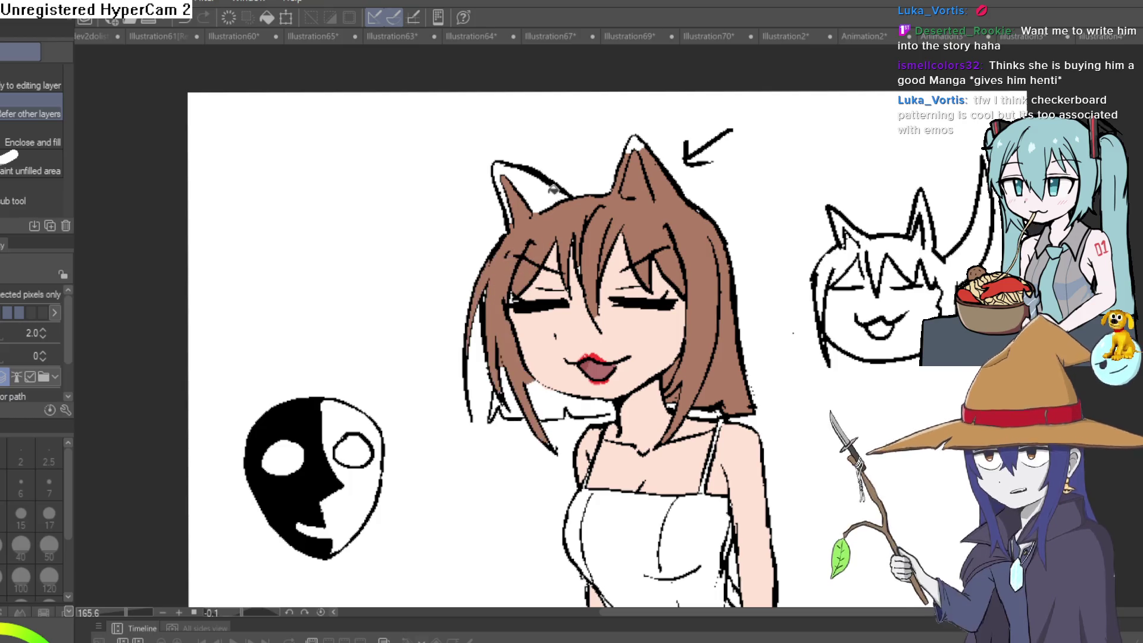
left_click(518, 191)
left_click(545, 393)
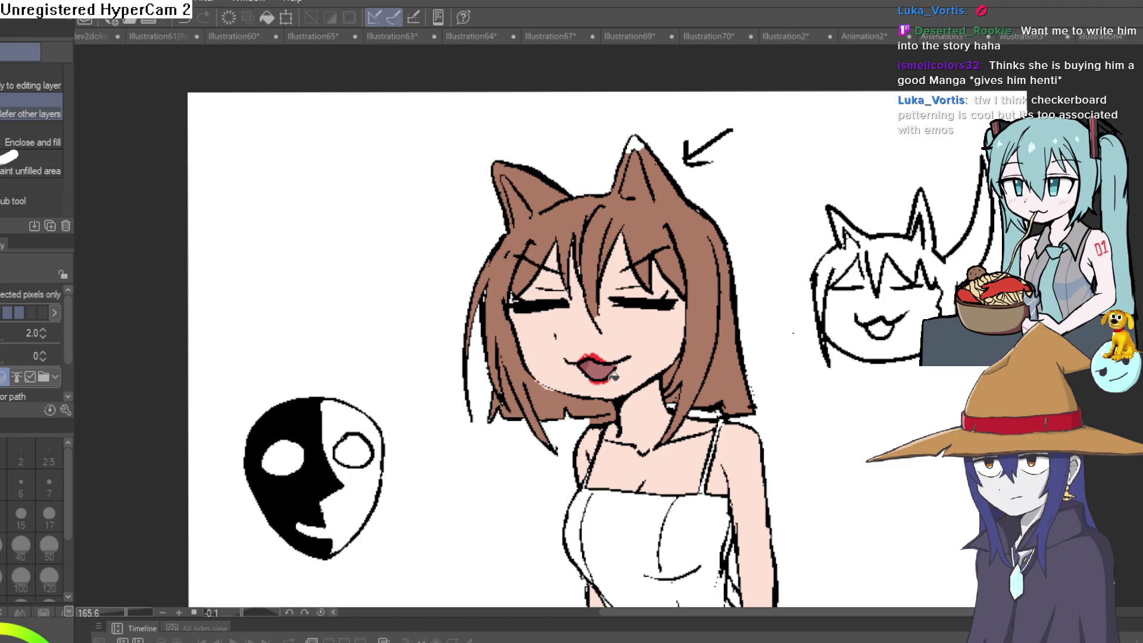
Sample the hair brown with the eyedropper and set the pen to size 12
key("p")
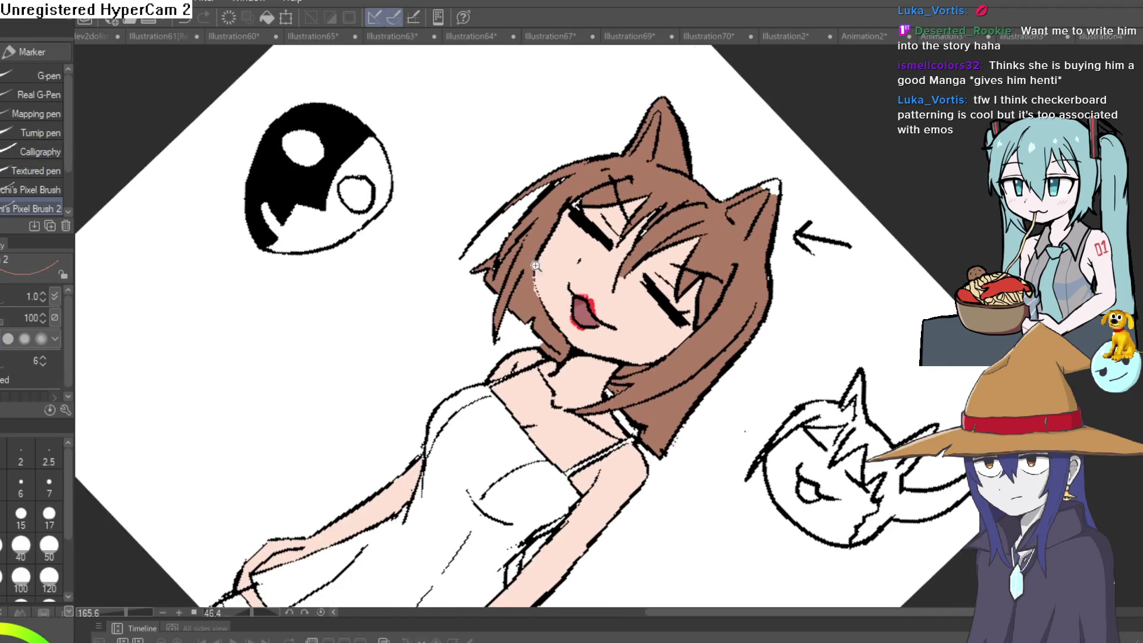
scroll(532, 286, "up", 5)
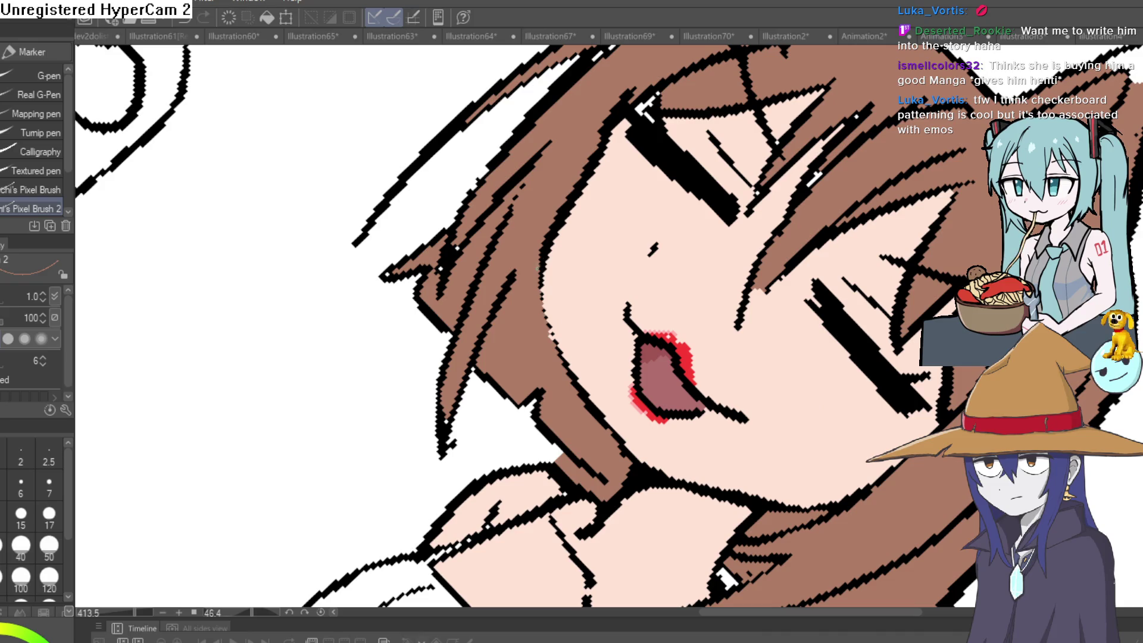
left_click_drag(704, 153, 780, 297)
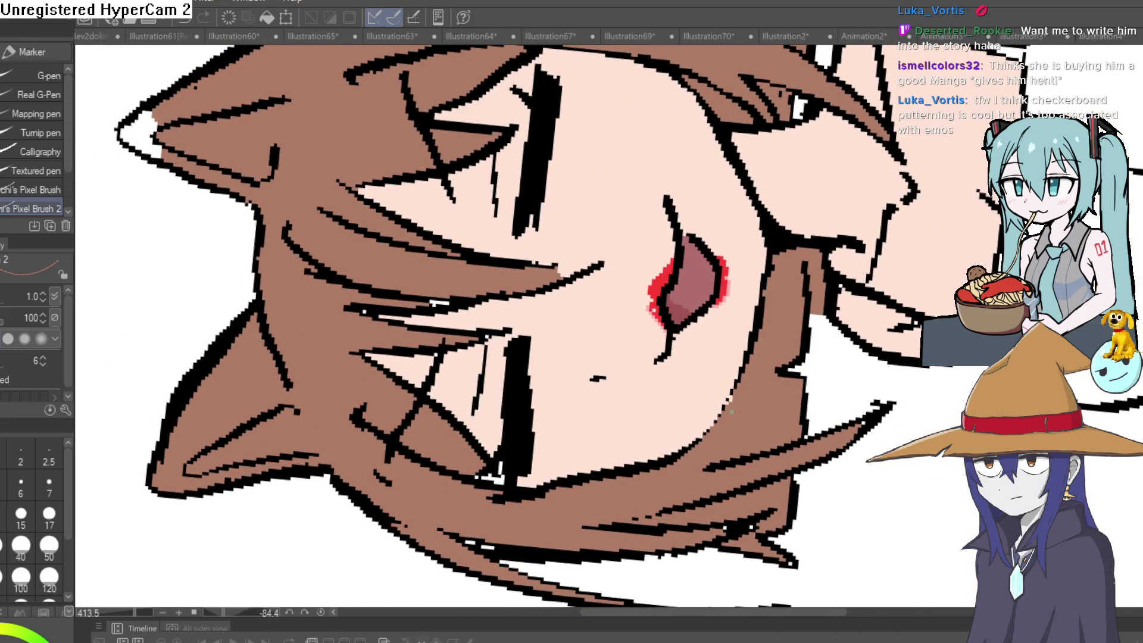
scroll(560, 327, "down", 3)
mouse_move(774, 309)
left_mouse_down()
mouse_move(879, 275)
mouse_move(882, 287)
left_mouse_up()
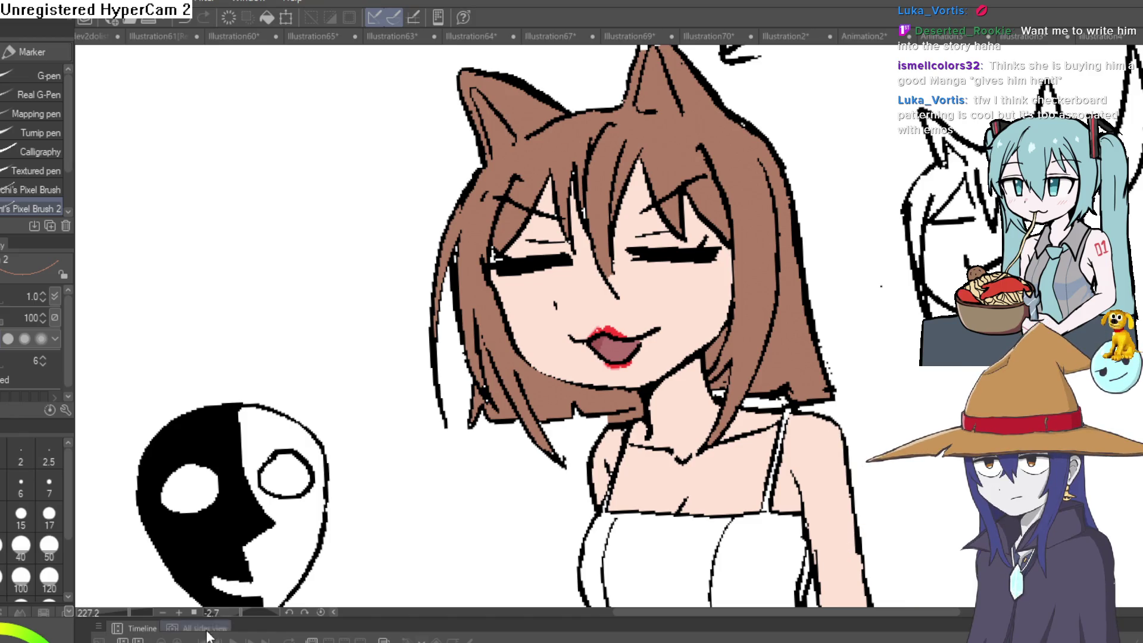
key("i")
left_click(599, 304)
key("p")
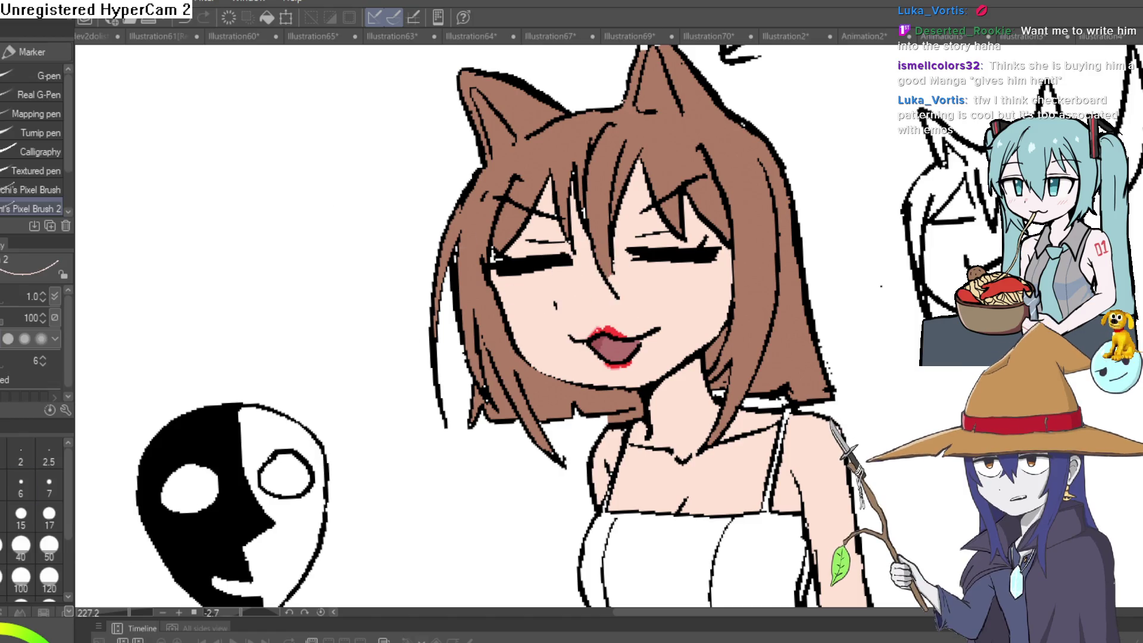
key("bracketright")
key("bracketright")
key("bracketright")
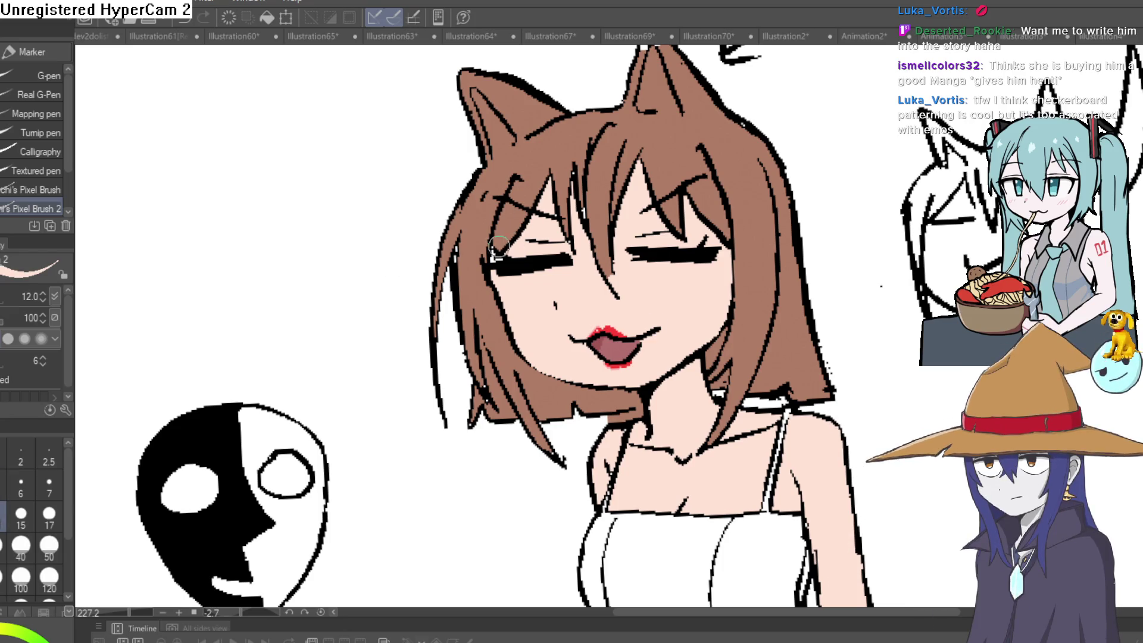
Paint brown over the white gap along the hairline between the eyes
scroll(501, 244, "up", 5)
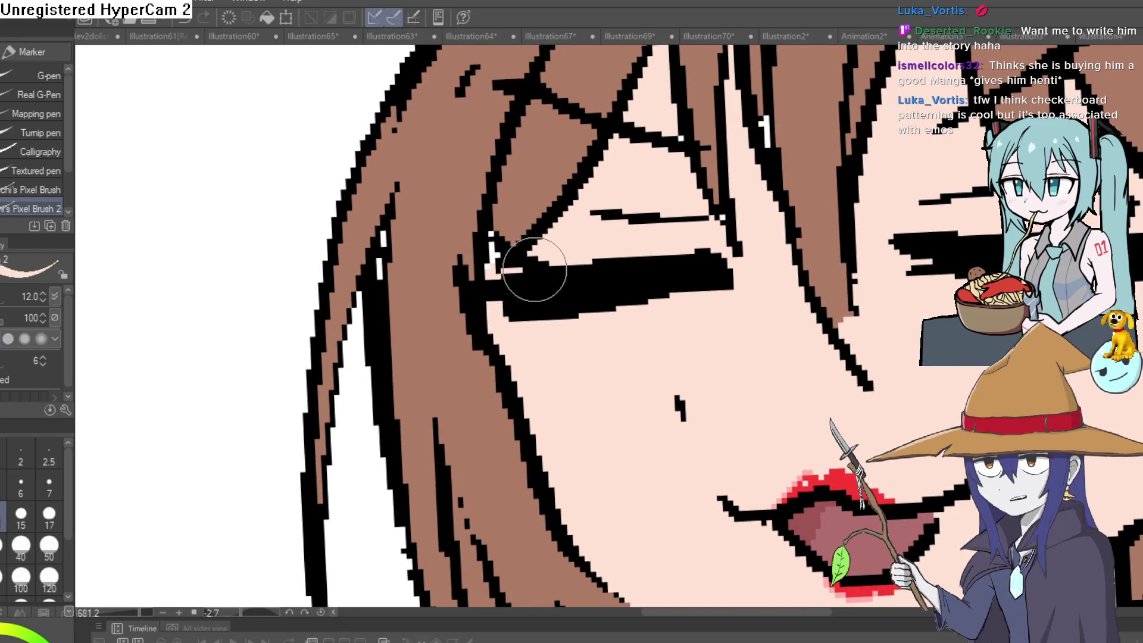
scroll(534, 269, "right", 6)
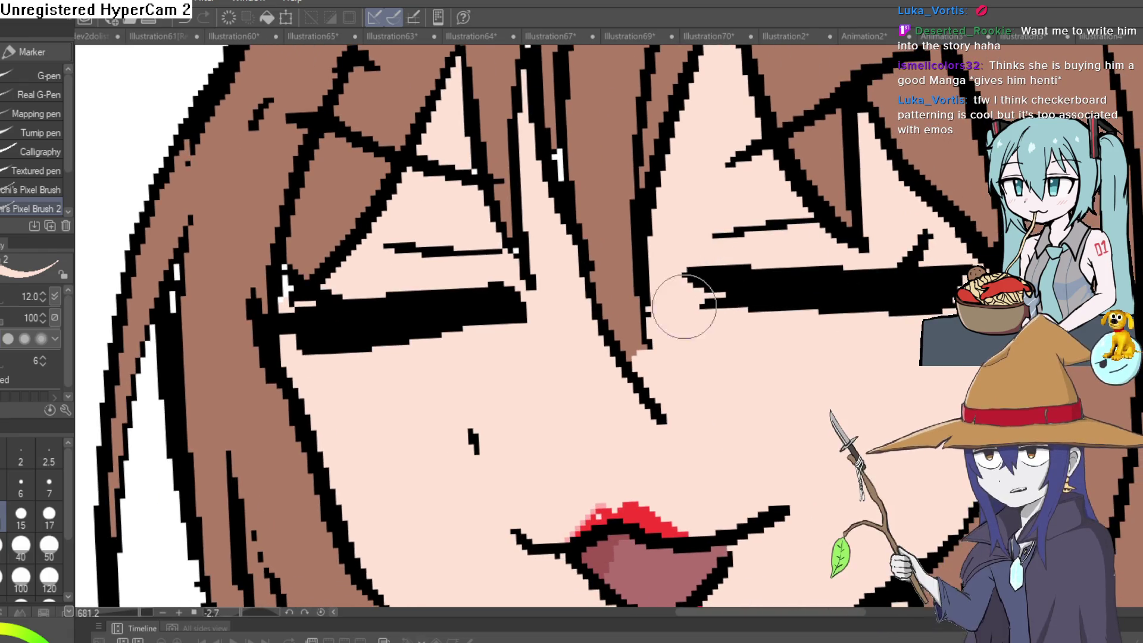
left_click_drag(713, 361, 723, 404)
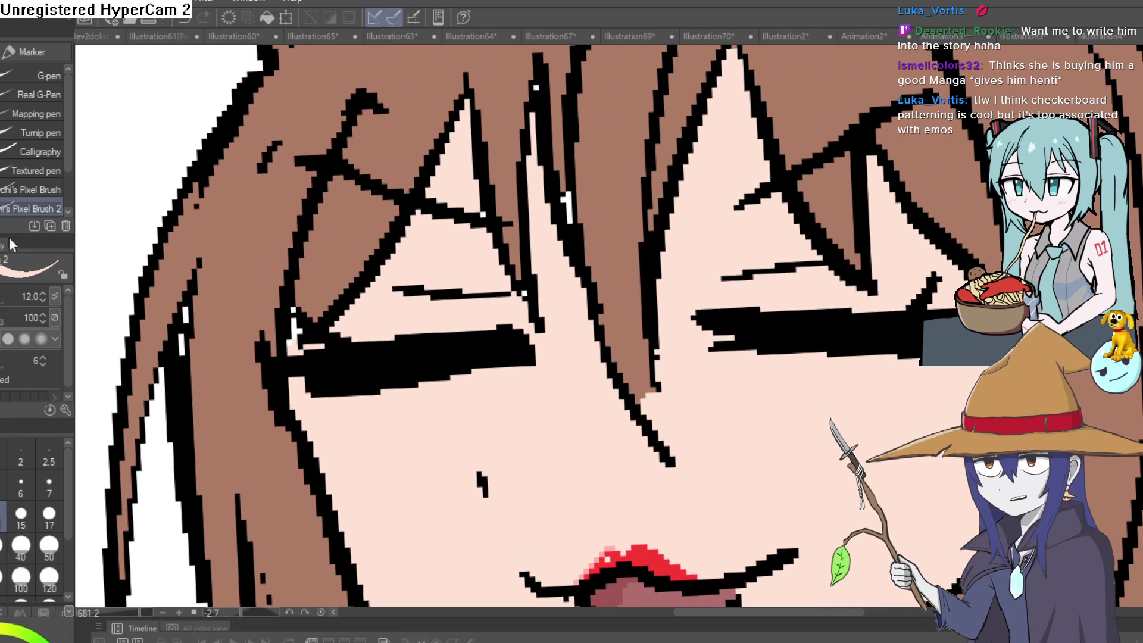
key("i")
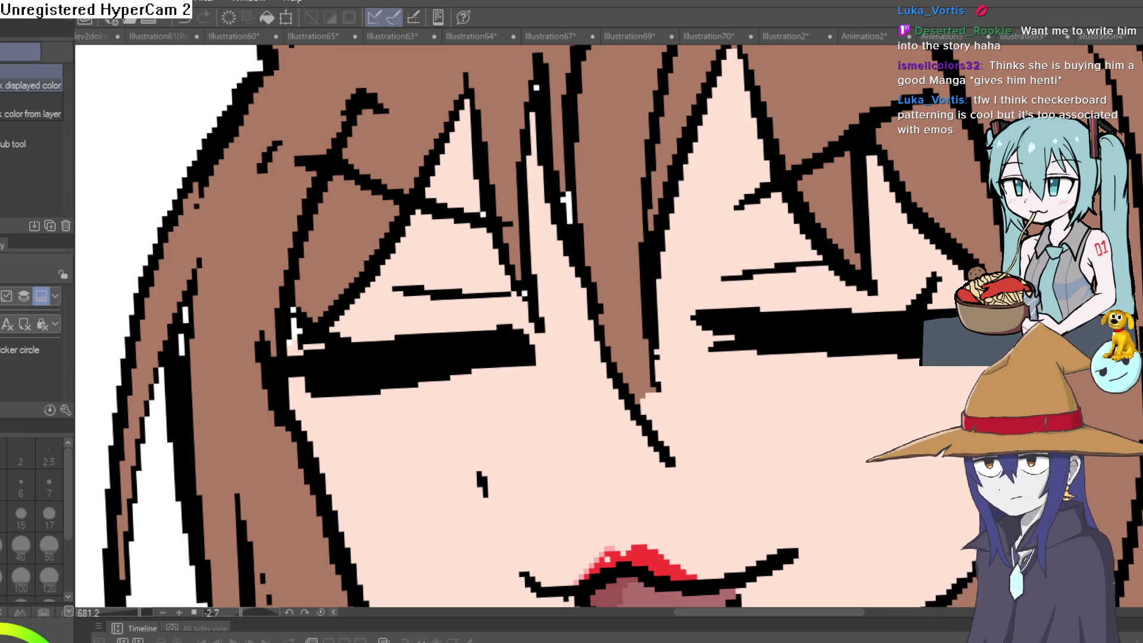
key("p")
left_click_drag(587, 178, 598, 274)
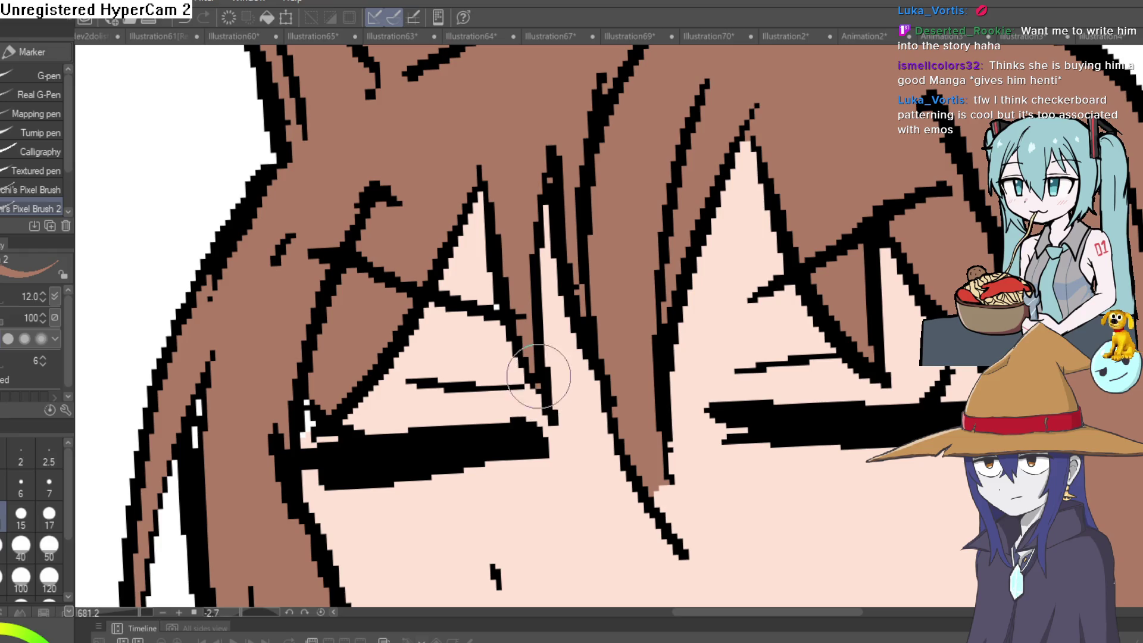
left_click_drag(684, 526, 659, 441)
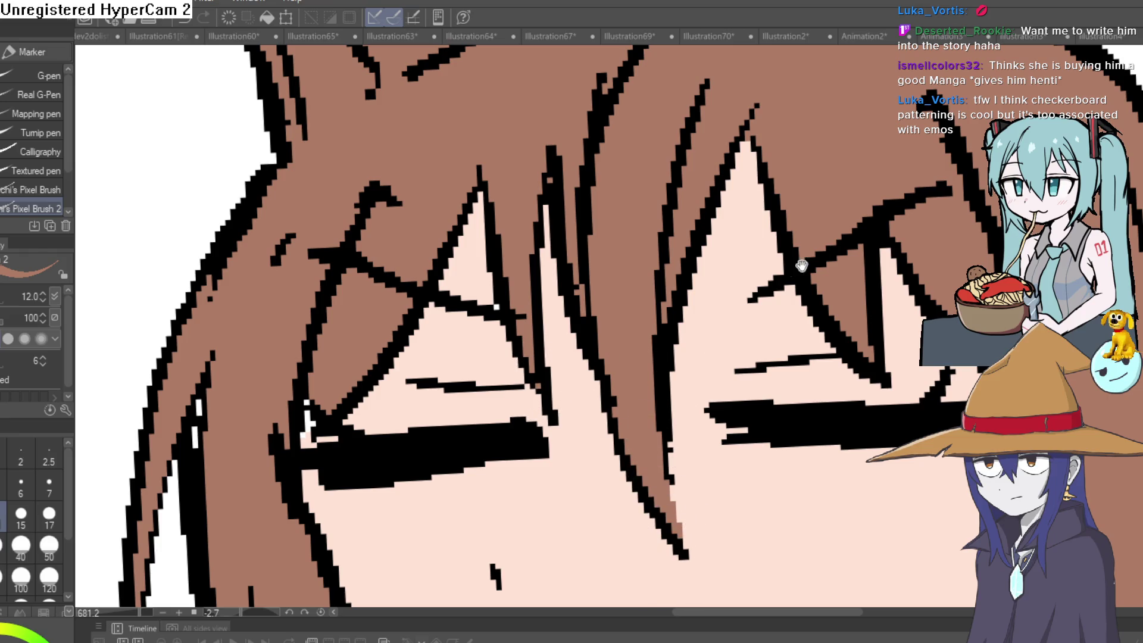
Paint brown over the white patch at the right ear tip
scroll(801, 267, "down", 2)
scroll(883, 262, "down", 2)
scroll(884, 262, "down", 3)
scroll(840, 137, "up", 4)
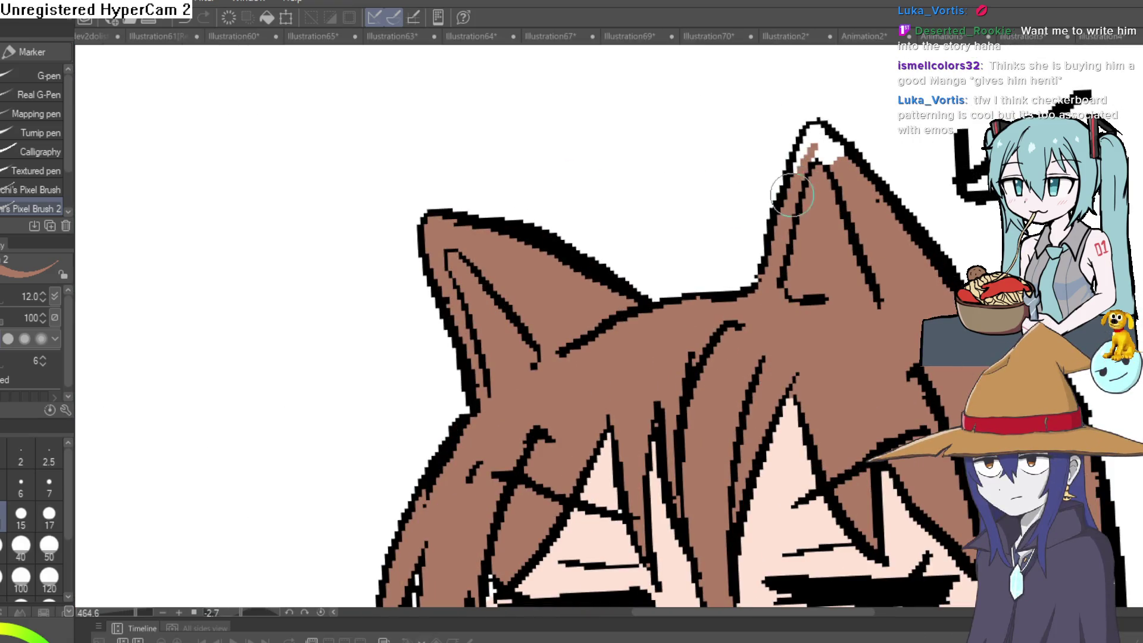
left_click_drag(816, 158, 839, 142)
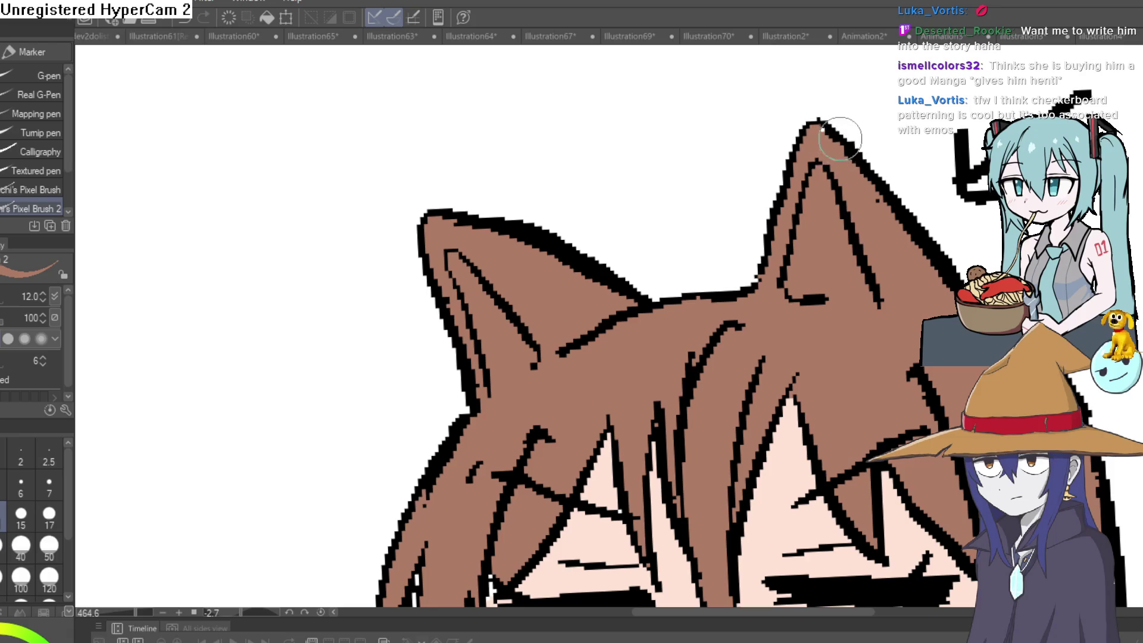
scroll(825, 137, "down", 4)
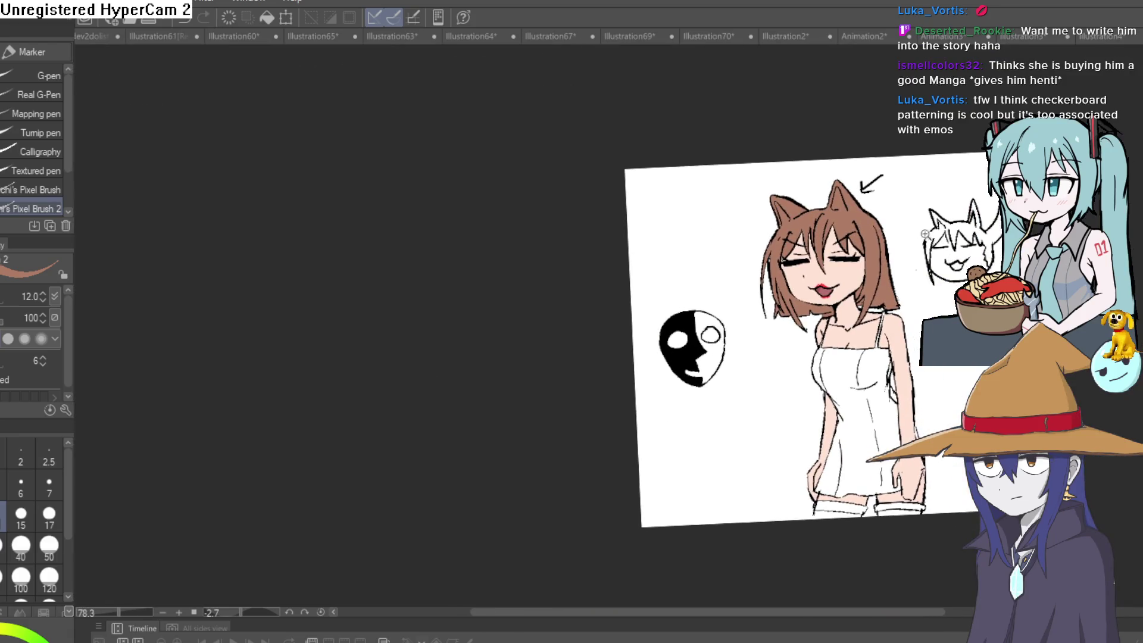
scroll(920, 257, "up", 3)
left_click_drag(920, 257, 909, 222)
Sample a pale pink and fill the red upper and lower lip edges with it
key("i")
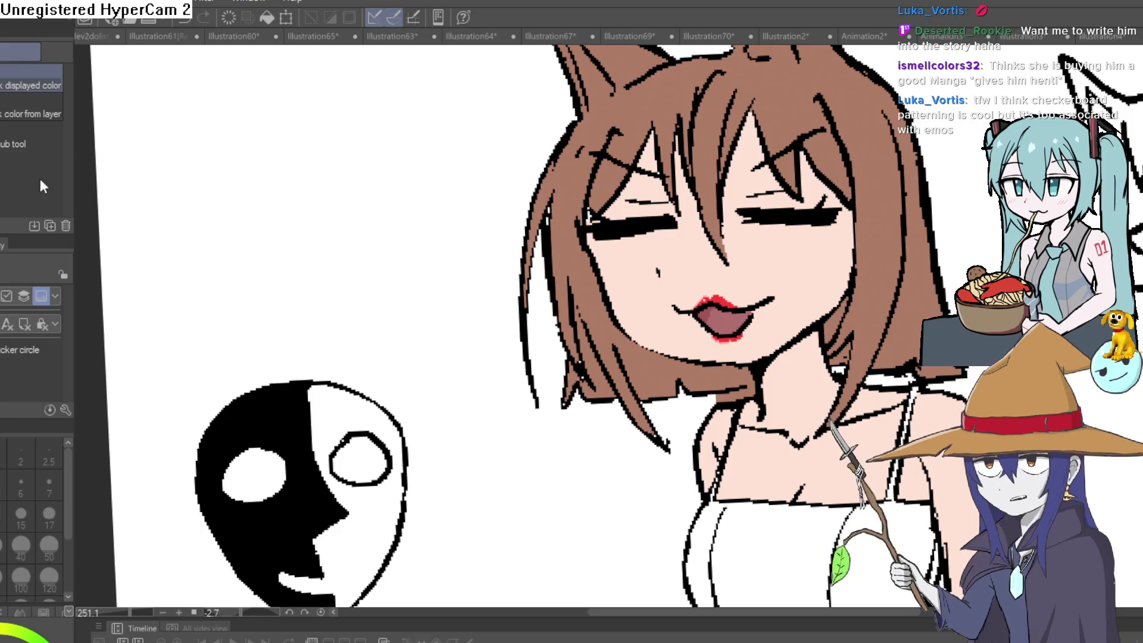
scroll(738, 292, "up", 3)
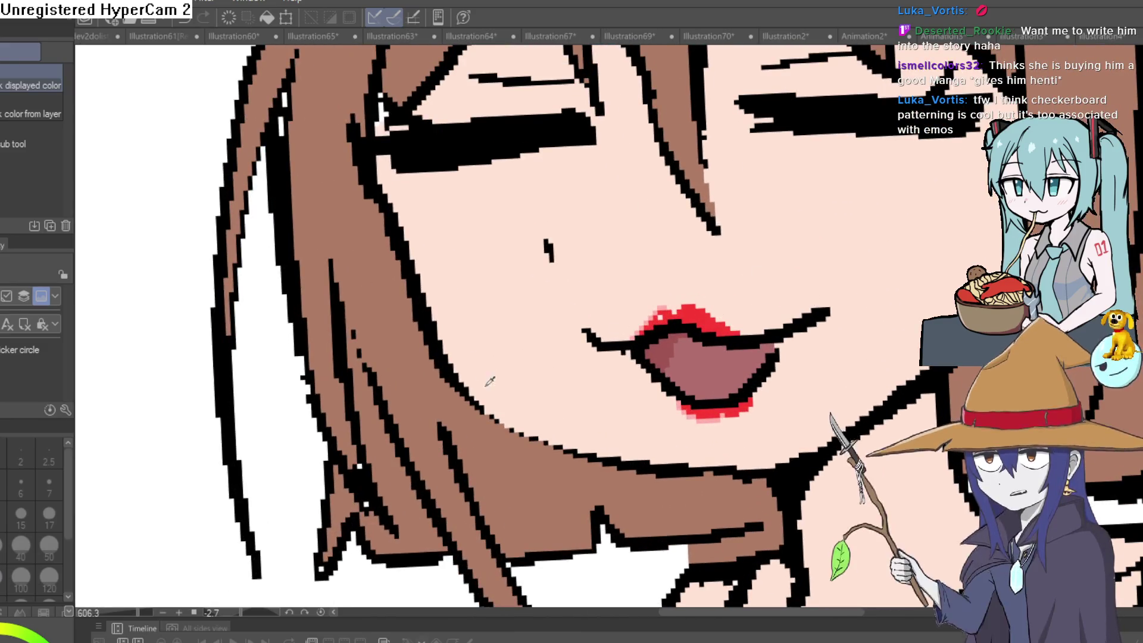
left_click(714, 319)
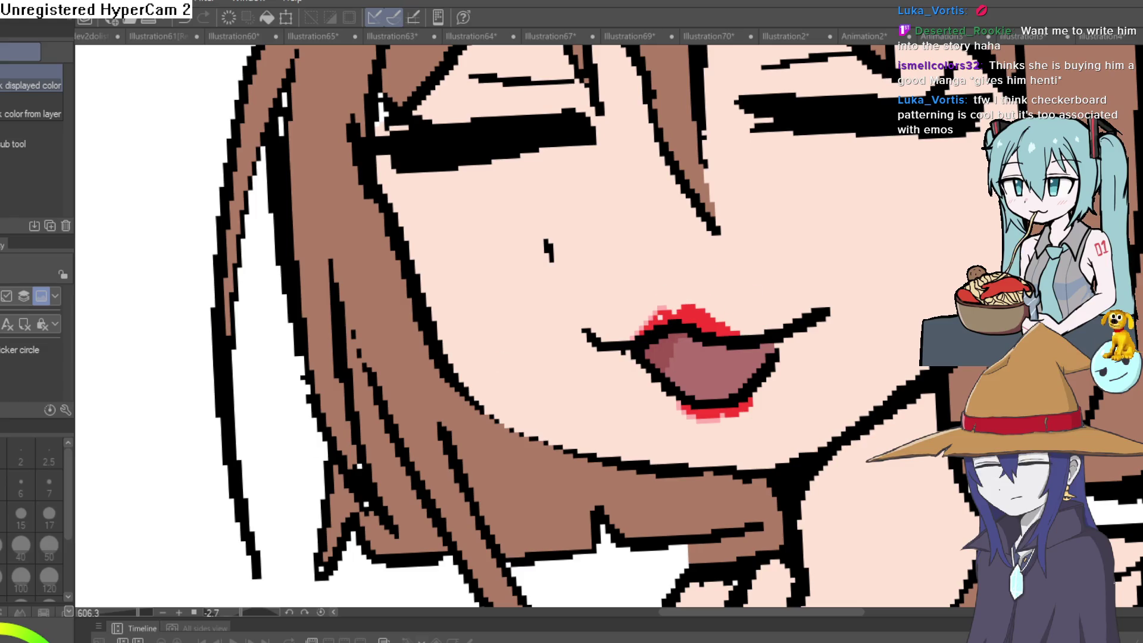
key("g")
scroll(711, 322, "up", 2)
left_click(685, 311)
left_click(712, 450)
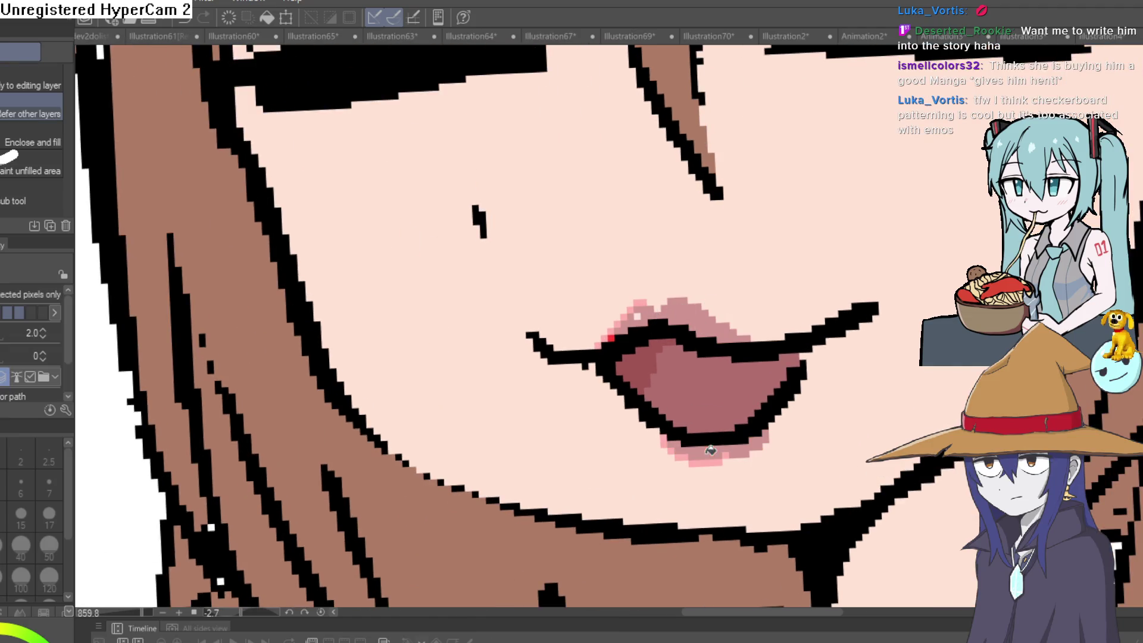
key("ctrl+0")
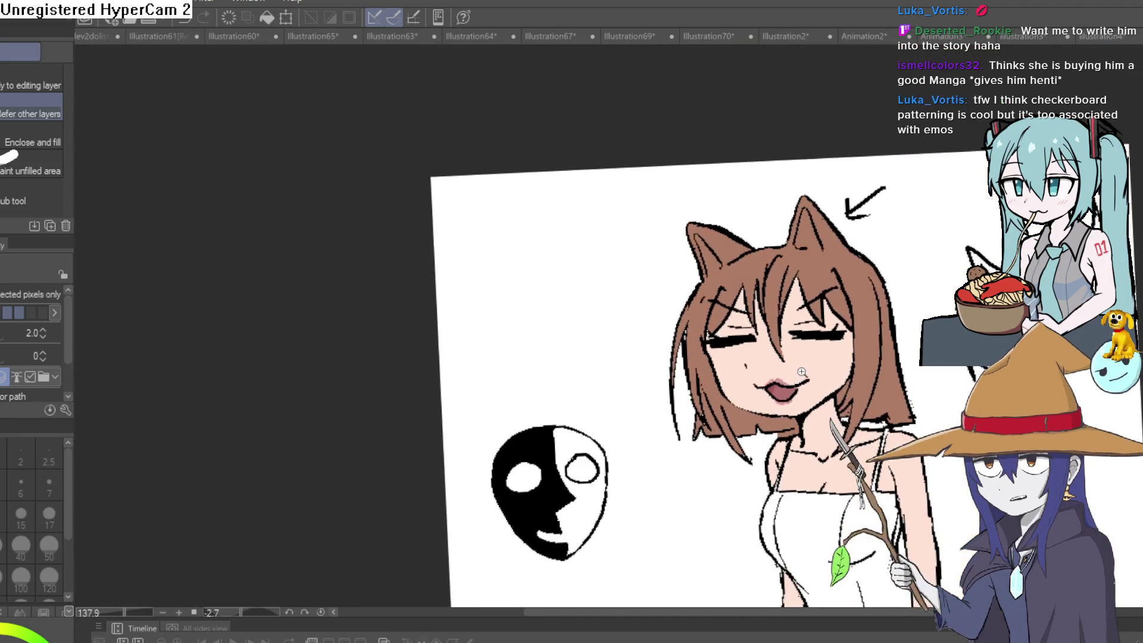
left_click(873, 326)
scroll(758, 347, "down", 3)
mouse_move(799, 350)
left_mouse_down()
mouse_move(841, 260)
mouse_move(818, 240)
left_mouse_up()
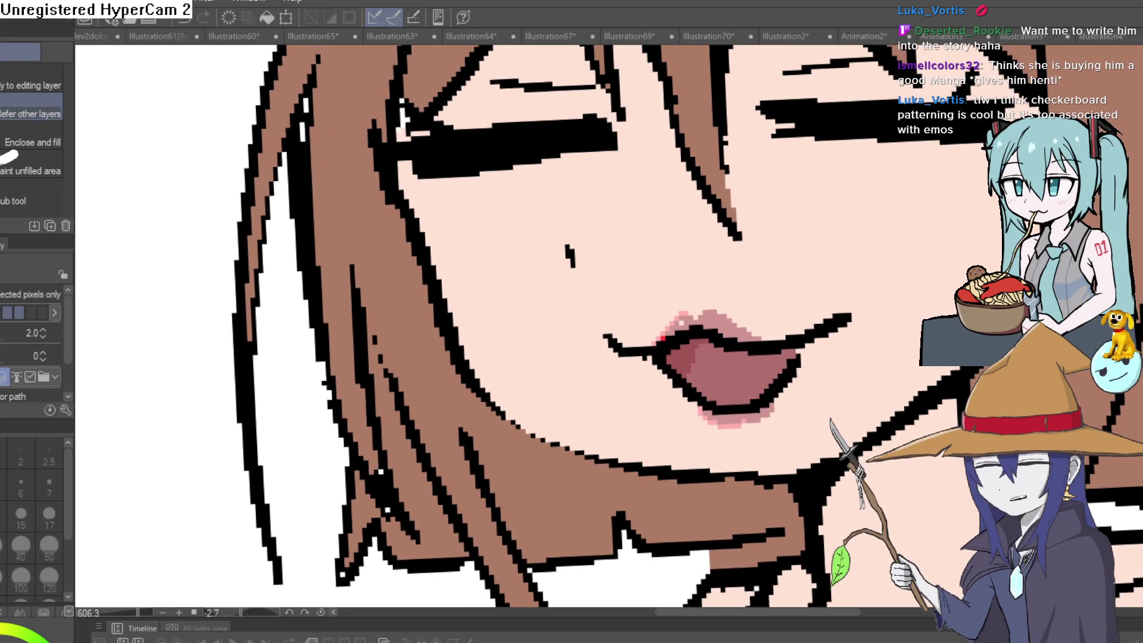
Sample the lip colour again and reposition the view over the whole drawing
key("i")
left_click(727, 281)
key("p")
mouse_move(862, 230)
left_mouse_down()
mouse_move(833, 127)
mouse_move(727, 268)
left_mouse_up()
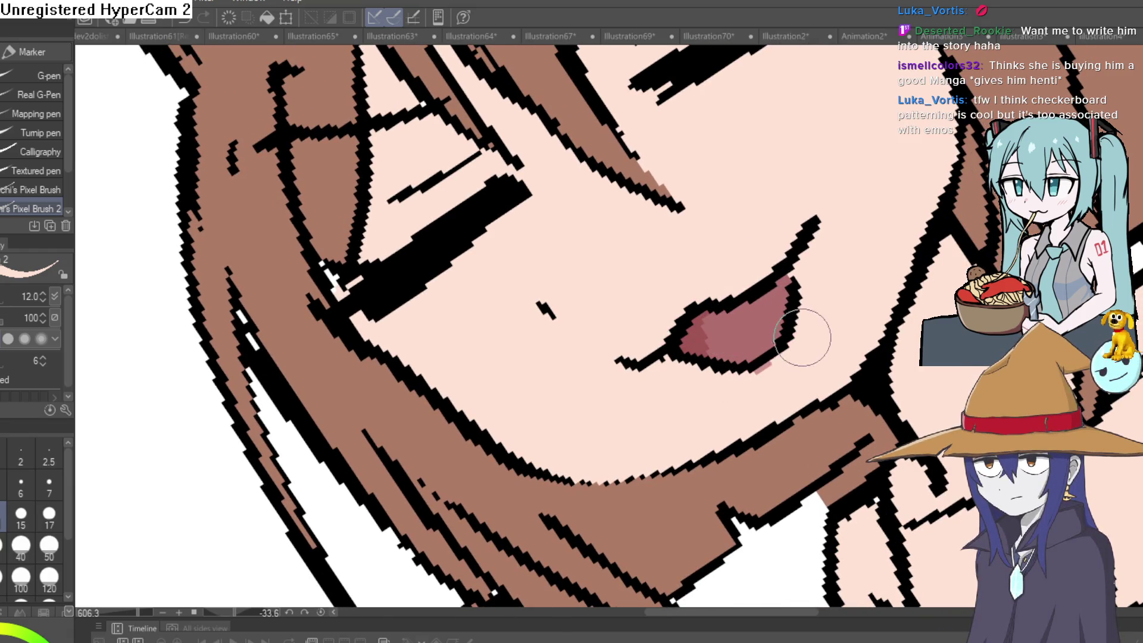
scroll(792, 369, "down", 10)
scroll(822, 414, "down", 6)
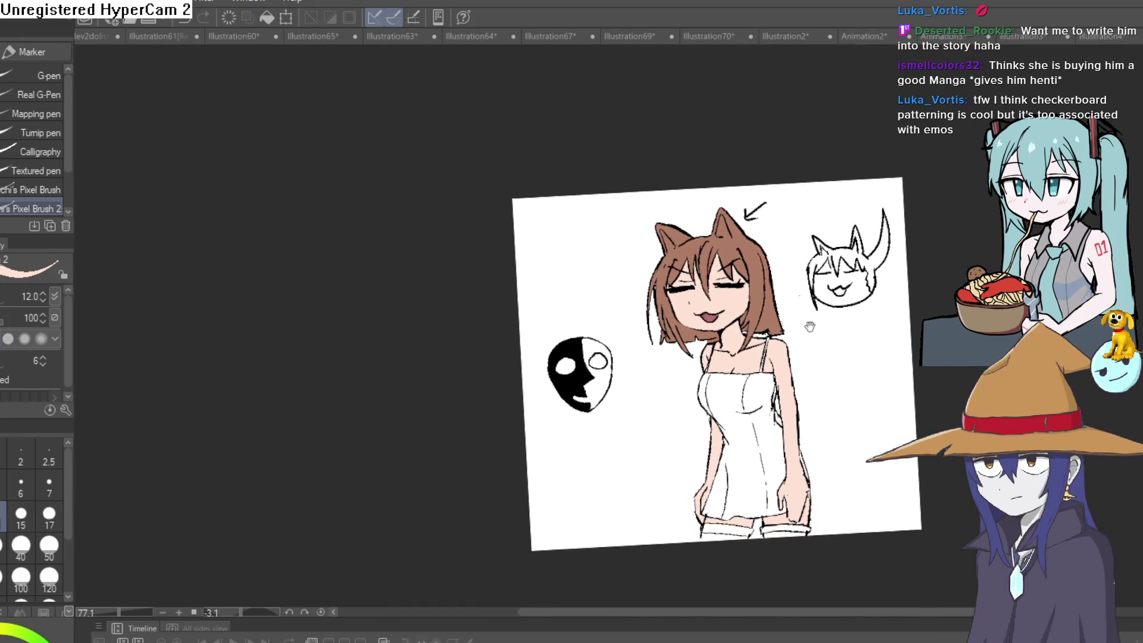
left_click_drag(811, 326, 746, 290)
Fill the left and right stockings dark grey
key("g")
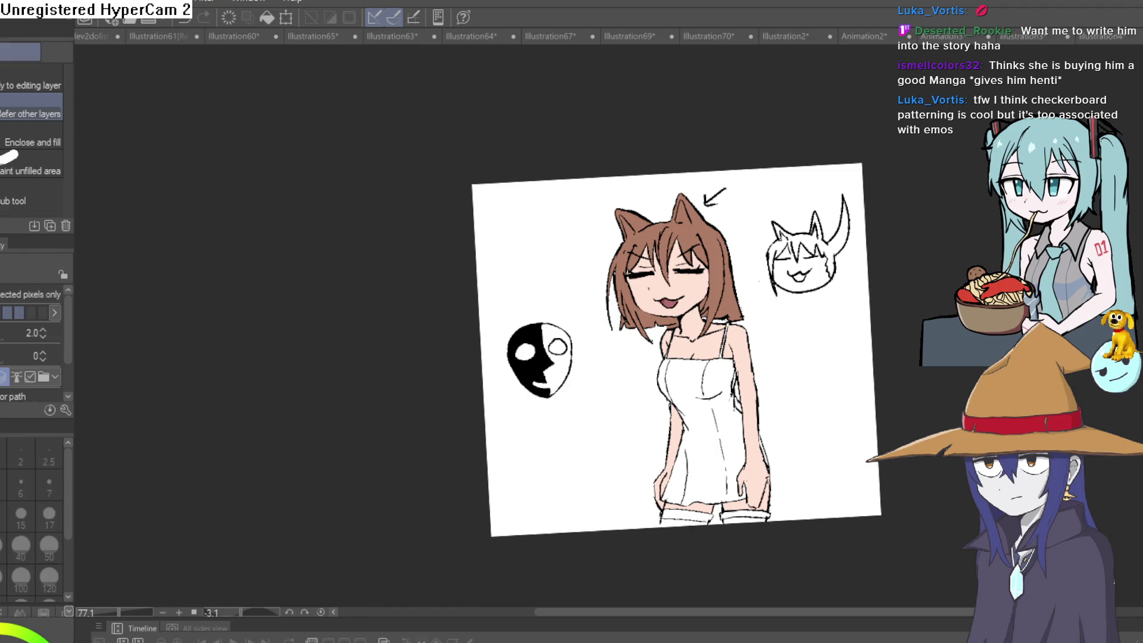
scroll(768, 524, "up", 5)
key("p")
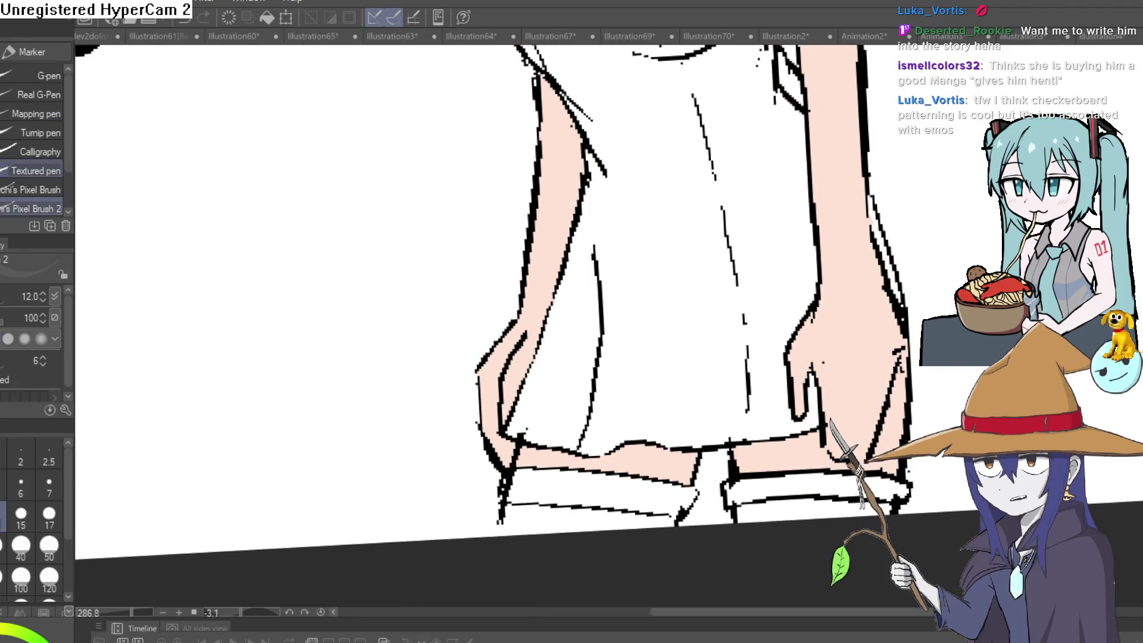
key("g")
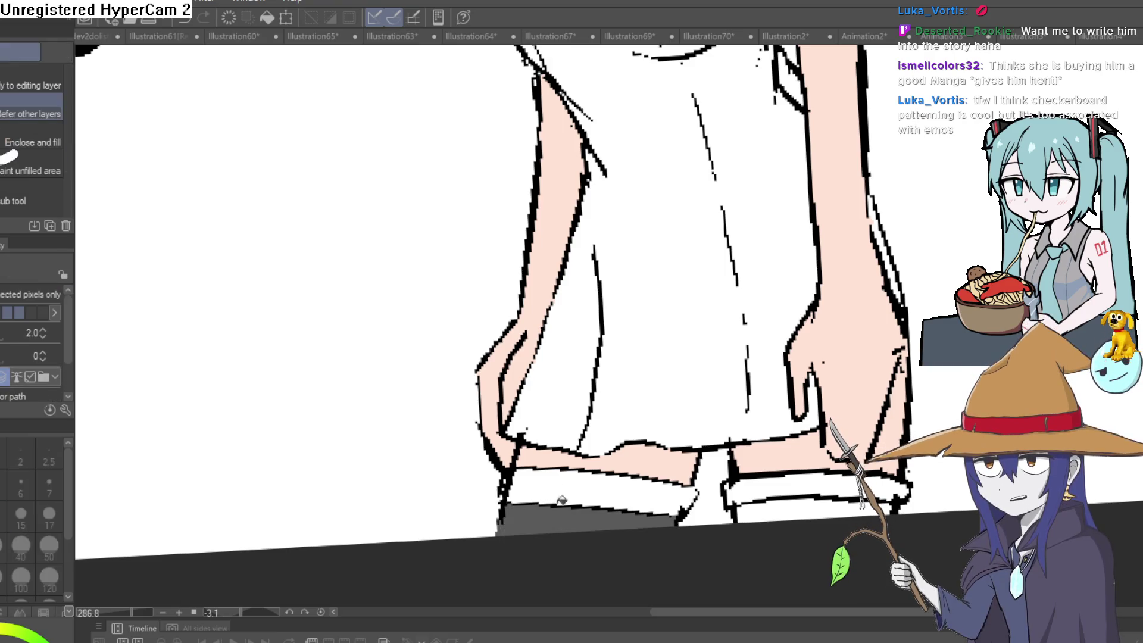
left_click(595, 489)
left_click(816, 490)
scroll(908, 420, "down", 5)
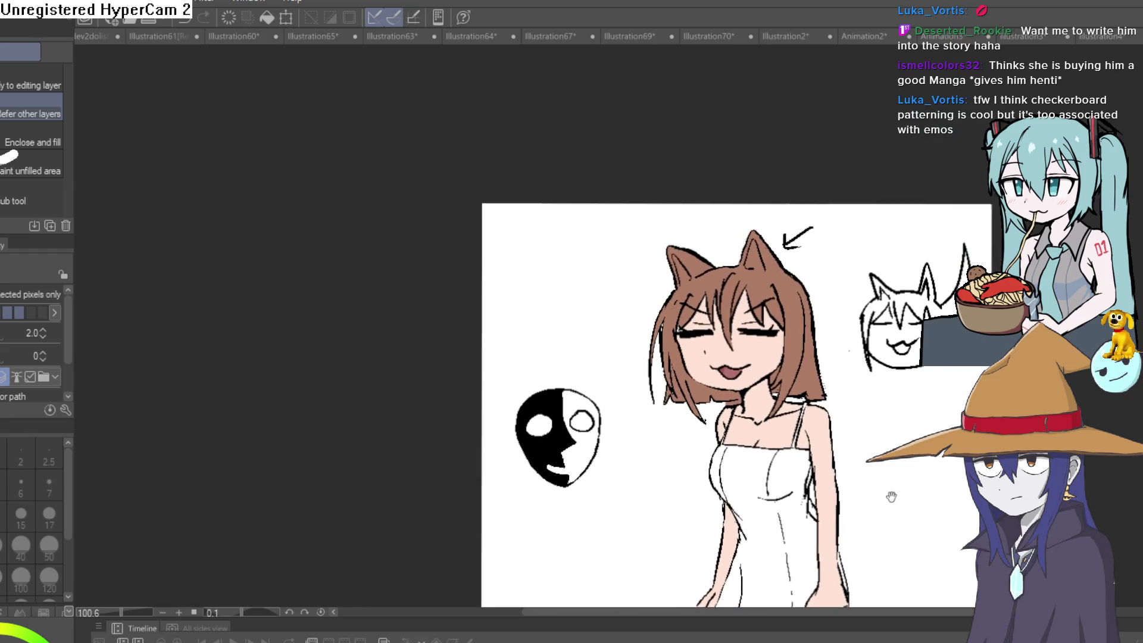
mouse_move(891, 496)
left_mouse_down()
mouse_move(859, 306)
mouse_move(810, 167)
left_mouse_up()
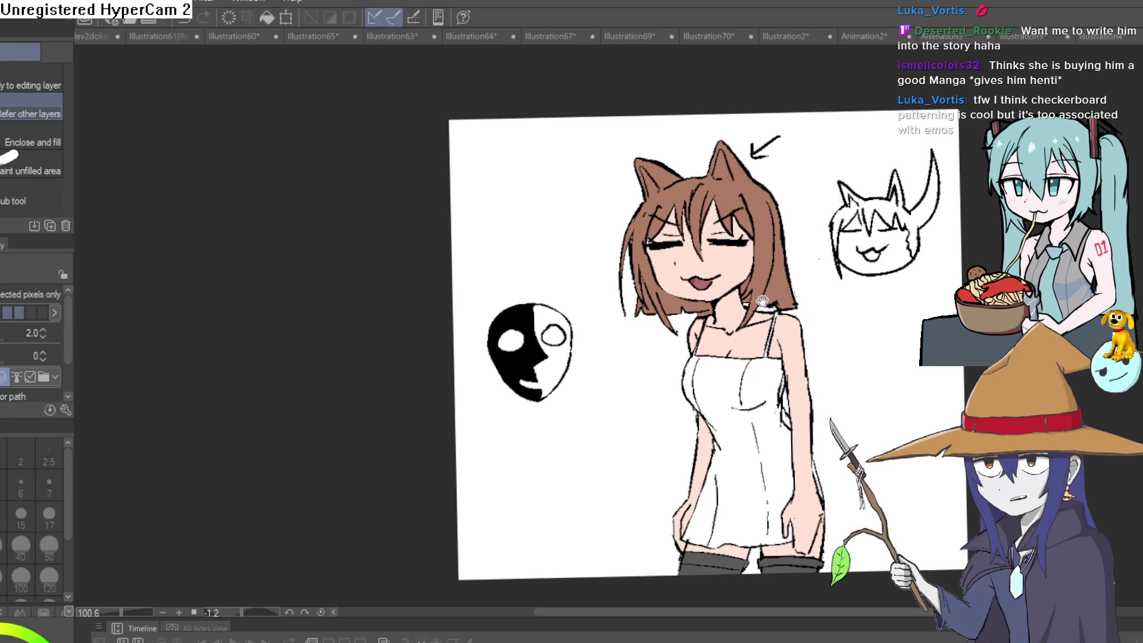
Draw short pink diagonal blush hatches on the left and right cheeks, redoing a first attempt
scroll(782, 329, "up", 8)
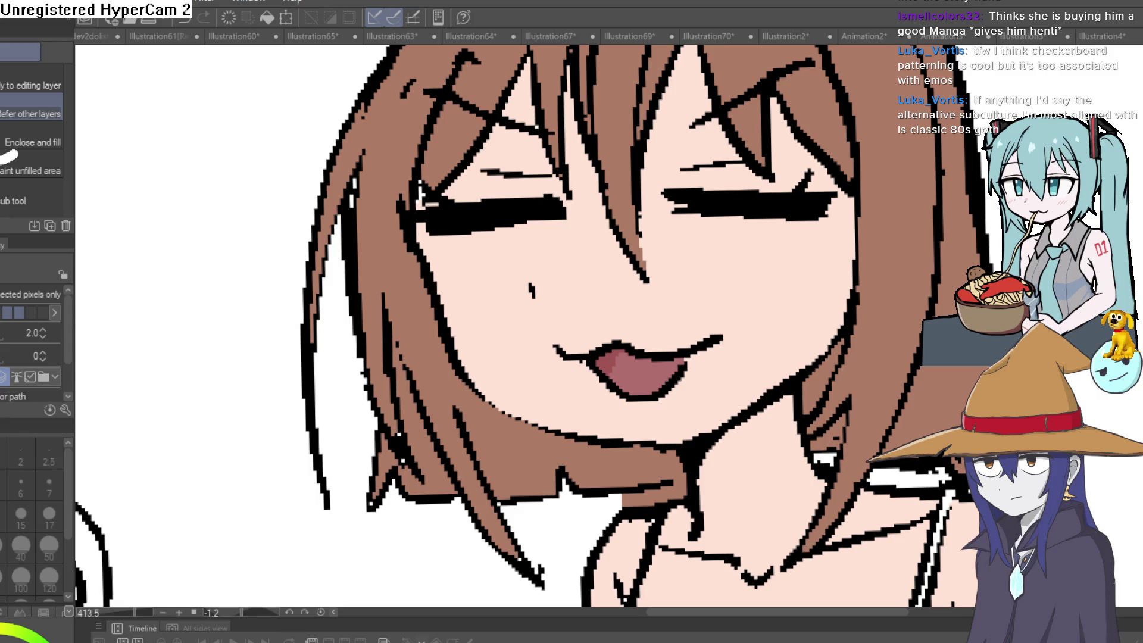
key("p")
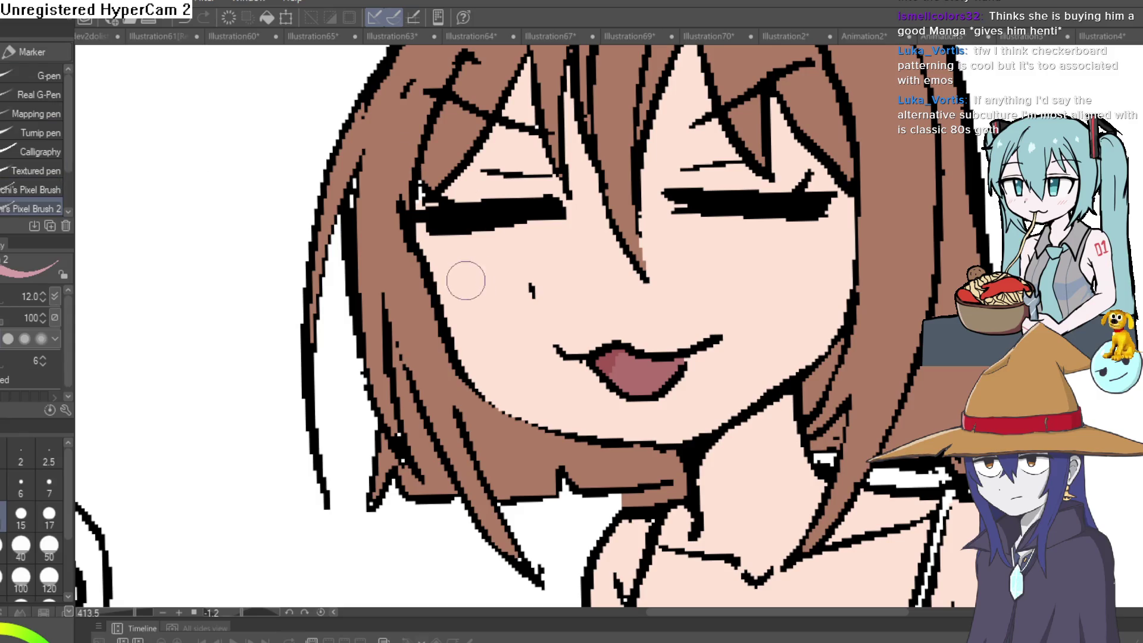
left_click_drag(462, 261, 467, 280)
key("ctrl+z")
key("ctrl+z")
key("ctrl+z")
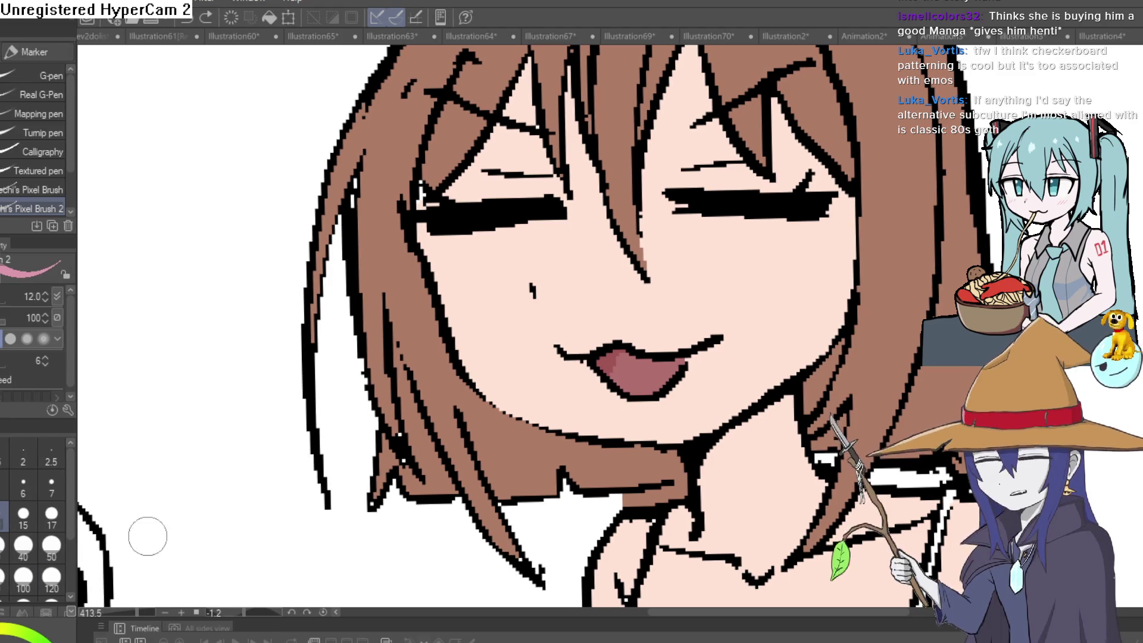
left_click_drag(465, 270, 453, 292)
mouse_move(479, 268)
left_mouse_down()
mouse_move(470, 295)
mouse_move(483, 290)
left_mouse_up()
left_click_drag(505, 265, 496, 285)
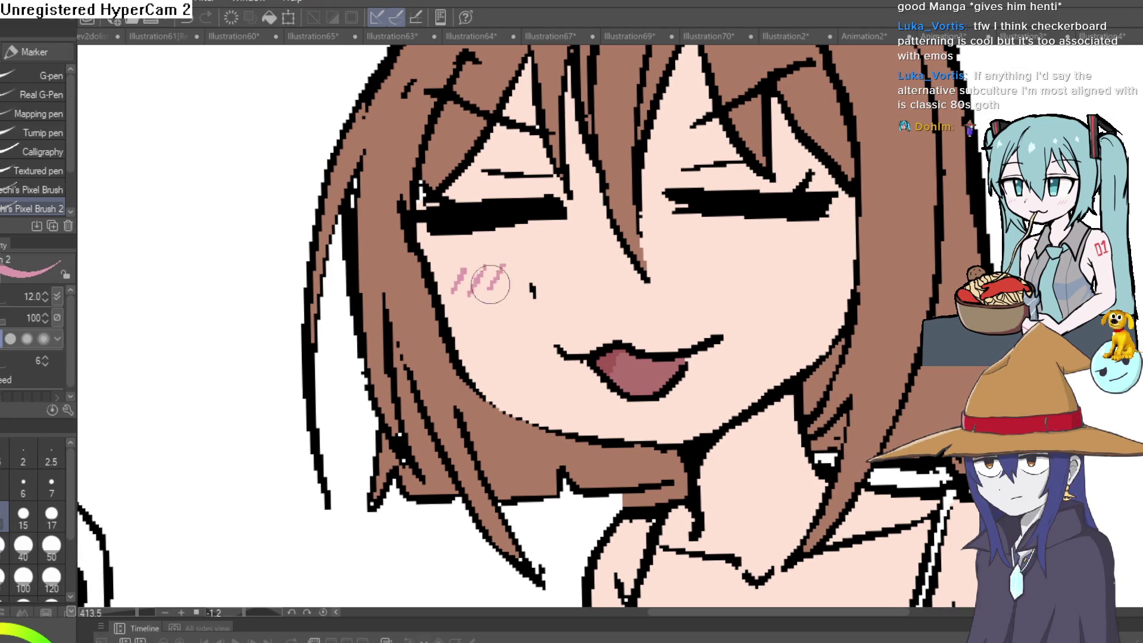
mouse_move(771, 249)
left_mouse_down()
mouse_move(761, 273)
mouse_move(775, 271)
left_mouse_up()
mouse_move(798, 245)
left_mouse_down()
mouse_move(788, 269)
mouse_move(800, 268)
left_mouse_up()
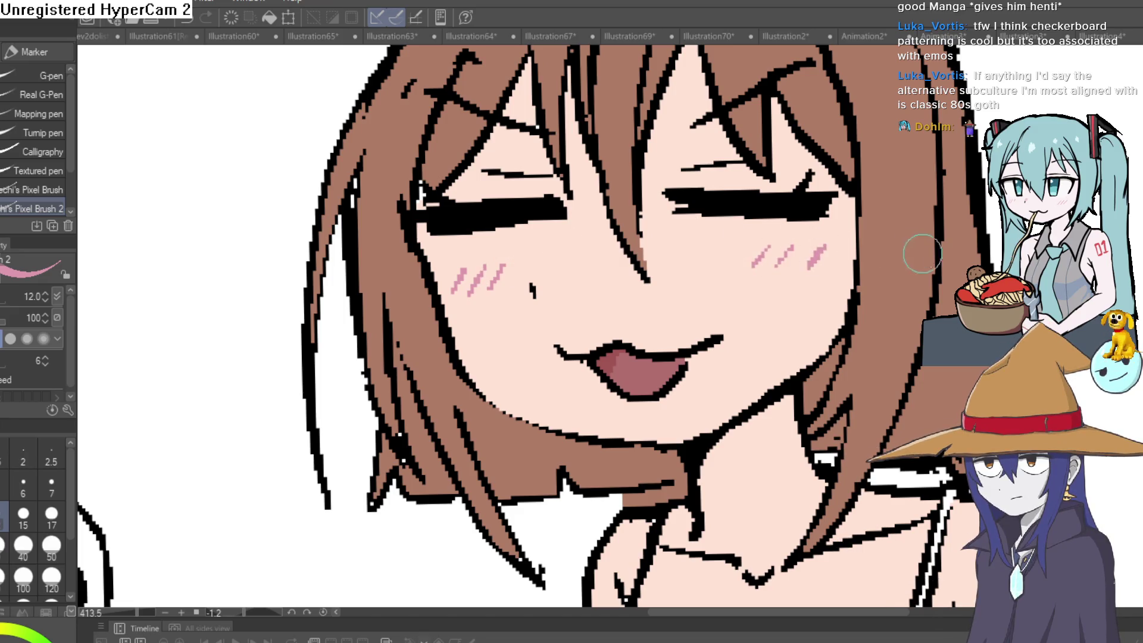
scroll(914, 255, "down", 5)
left_click_drag(915, 305, 907, 335)
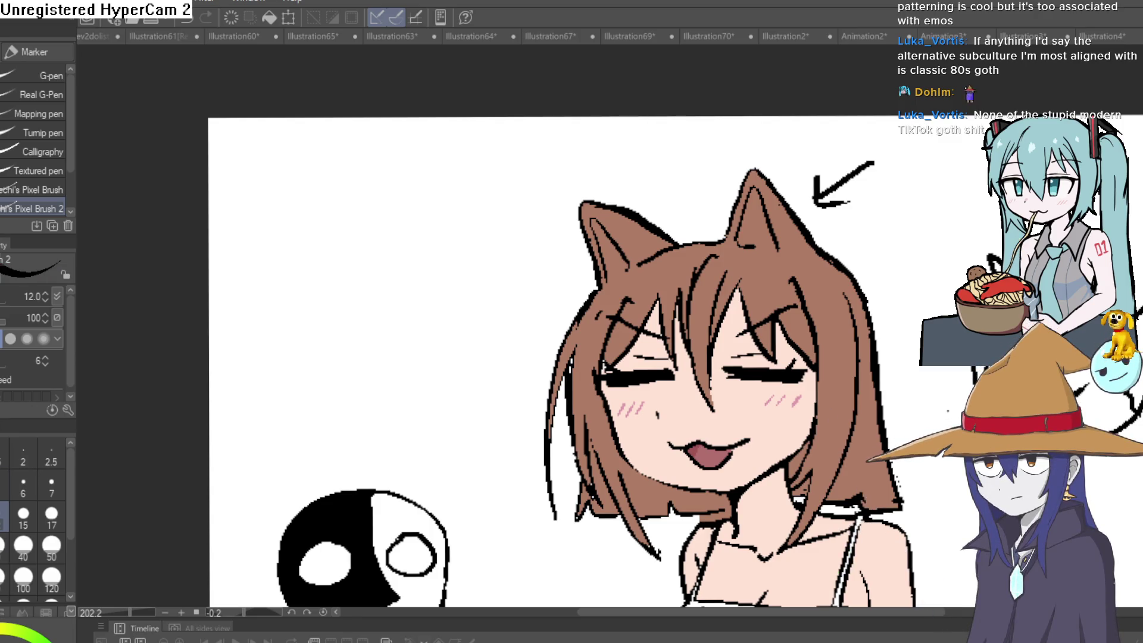
scroll(610, 284, "up", 5)
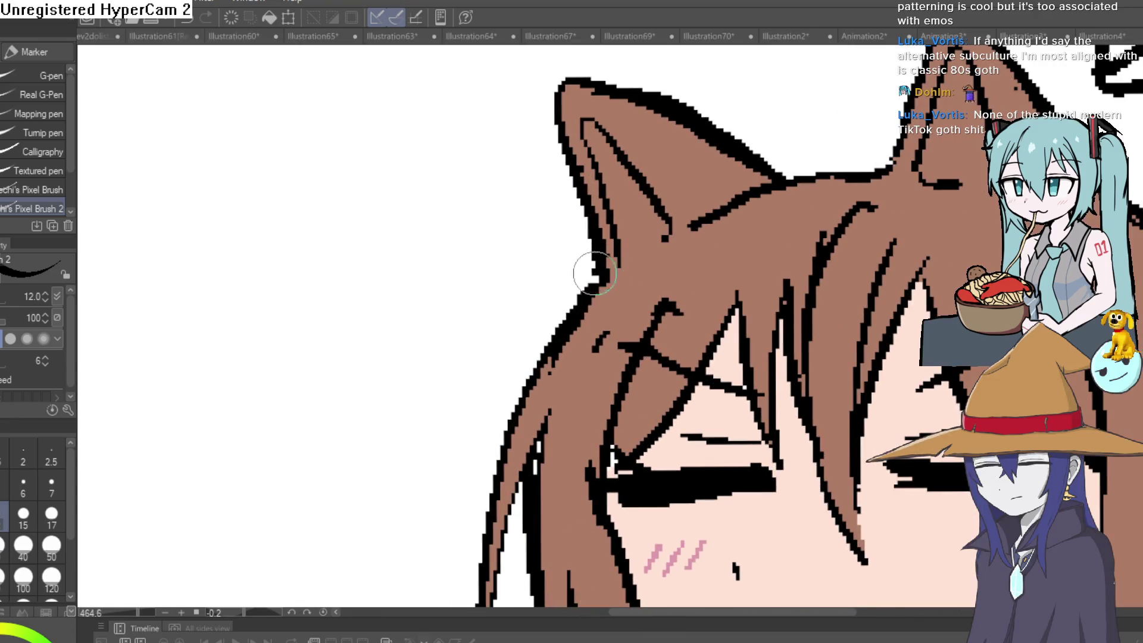
scroll(545, 367, "down", 10)
mouse_move(827, 409)
left_mouse_down()
mouse_move(777, 314)
mouse_move(760, 358)
left_mouse_up()
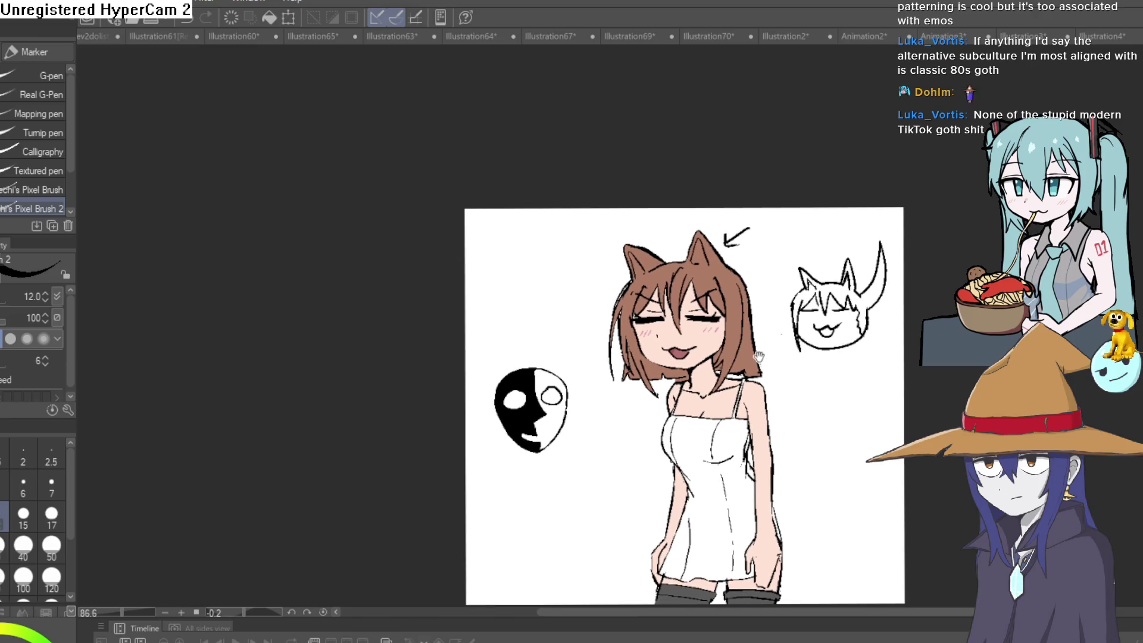
scroll(687, 327, "up", 8)
left_click_drag(687, 327, 786, 243)
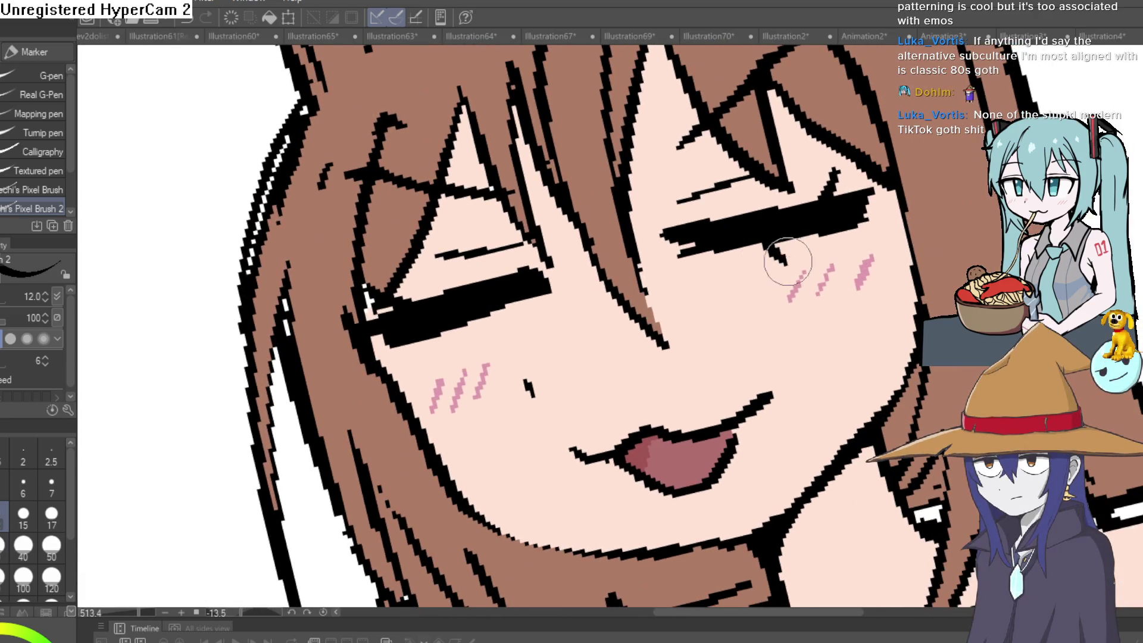
left_click_drag(485, 318, 484, 325)
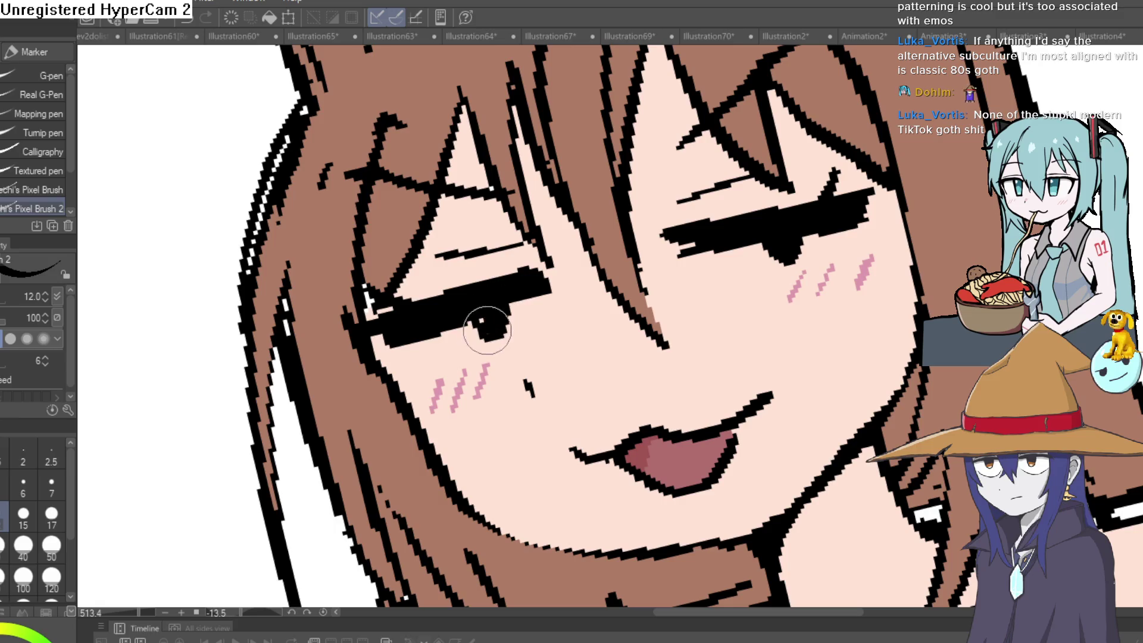
scroll(767, 271, "down", 8)
left_click_drag(767, 271, 879, 260)
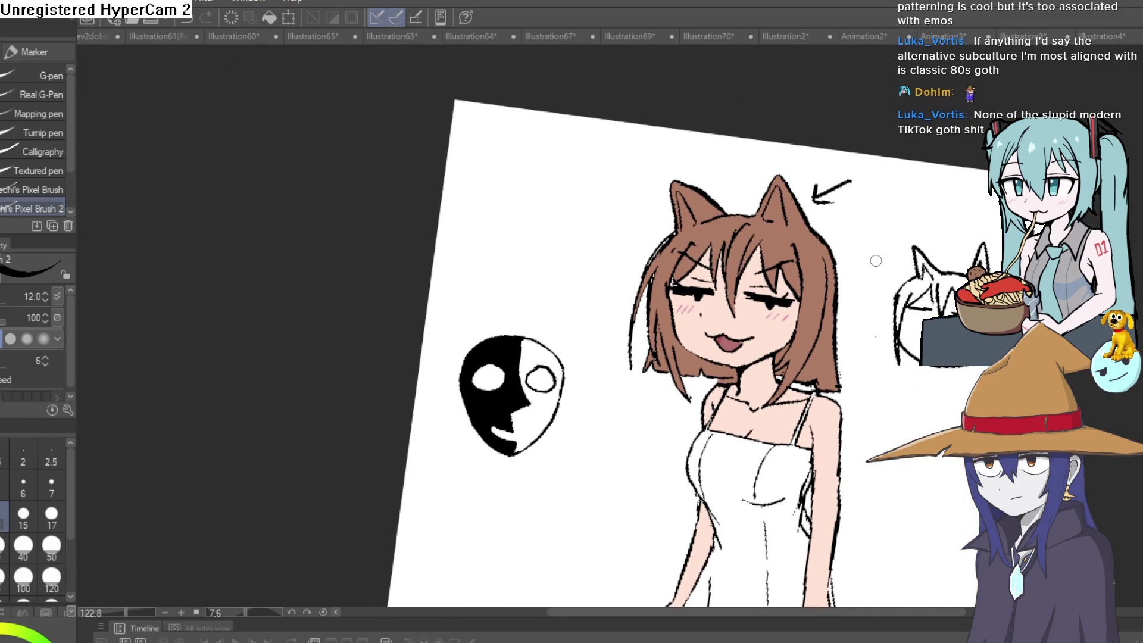
left_click_drag(829, 301, 756, 119)
scroll(760, 217, "up", 9)
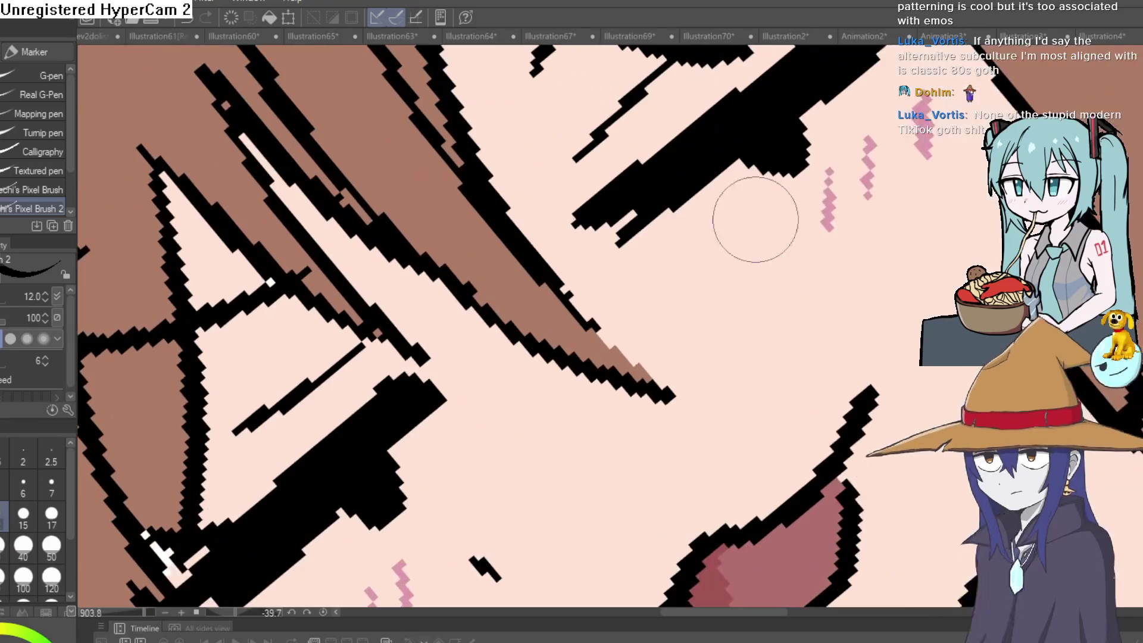
mouse_move(865, 124)
left_mouse_down()
mouse_move(830, 179)
mouse_move(650, 293)
left_mouse_up()
scroll(689, 320, "down", 10)
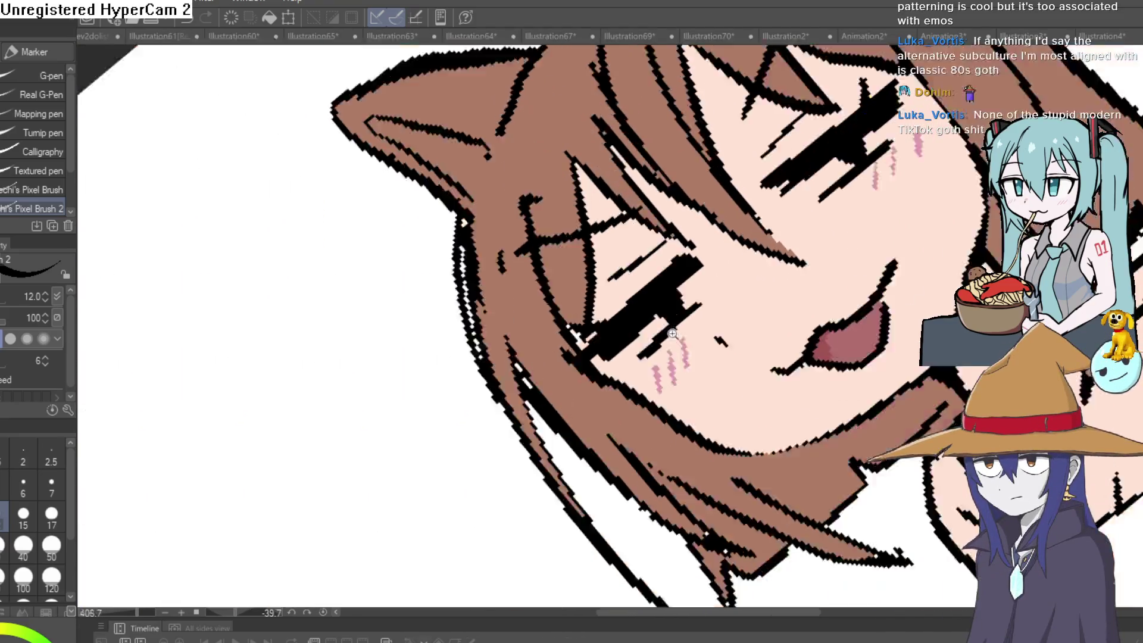
left_click_drag(812, 406, 790, 298)
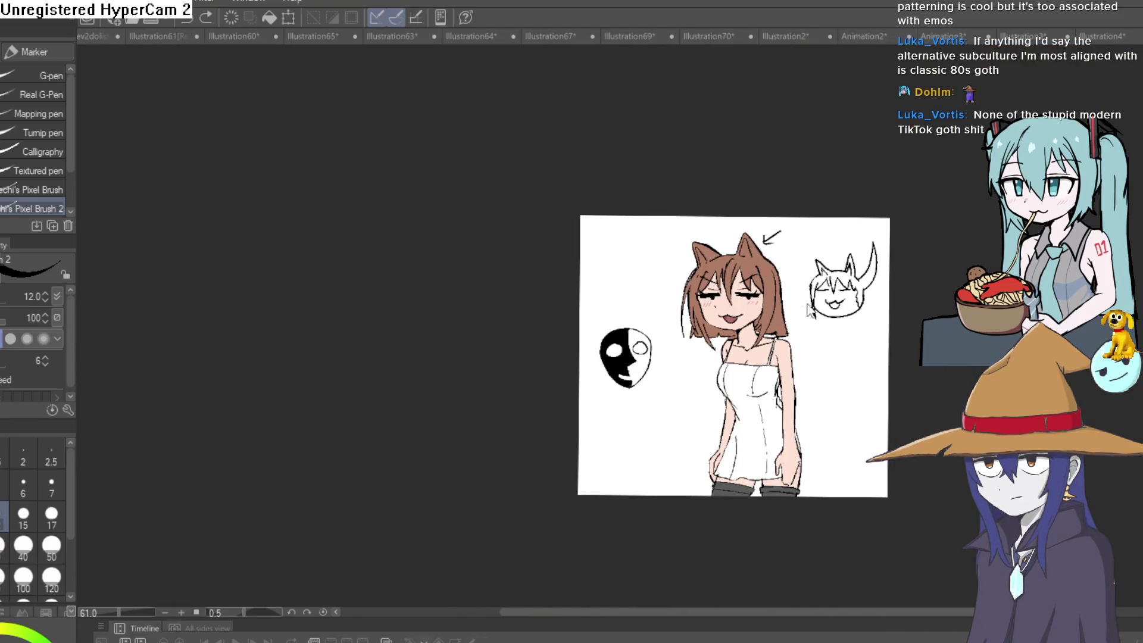
scroll(809, 301, "up", 4)
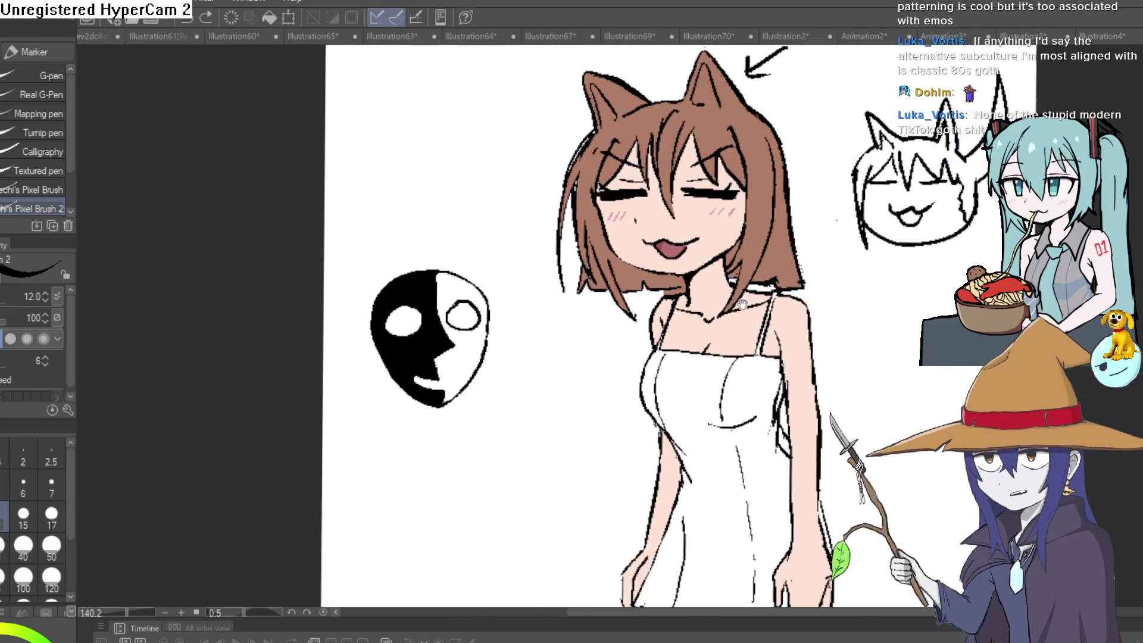
mouse_move(743, 304)
left_mouse_down()
mouse_move(707, 302)
mouse_move(692, 314)
mouse_move(700, 328)
left_mouse_up()
scroll(743, 341, "down", 3)
scroll(742, 341, "up", 6)
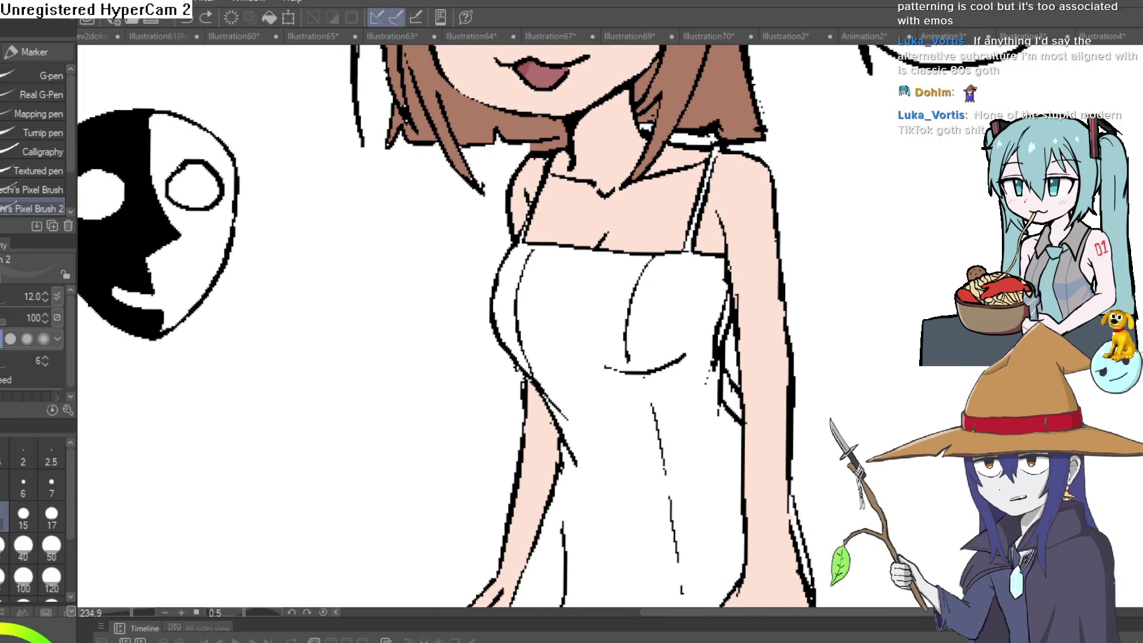
Fill the white slip dress with dark gray
key("g")
left_click(545, 343)
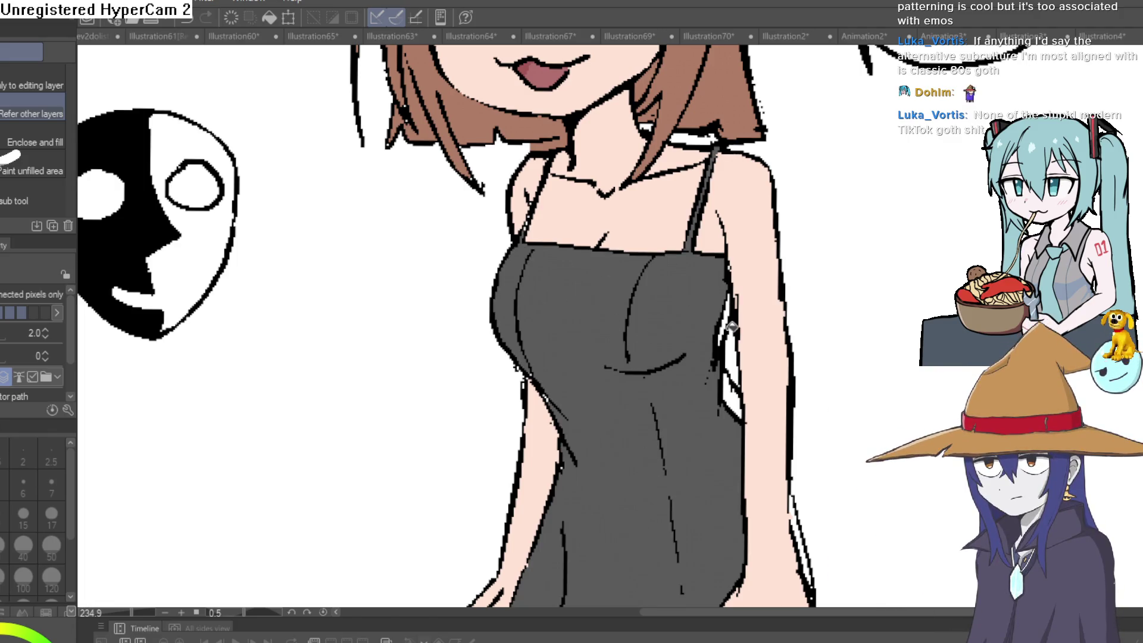
scroll(859, 306, "down", 3)
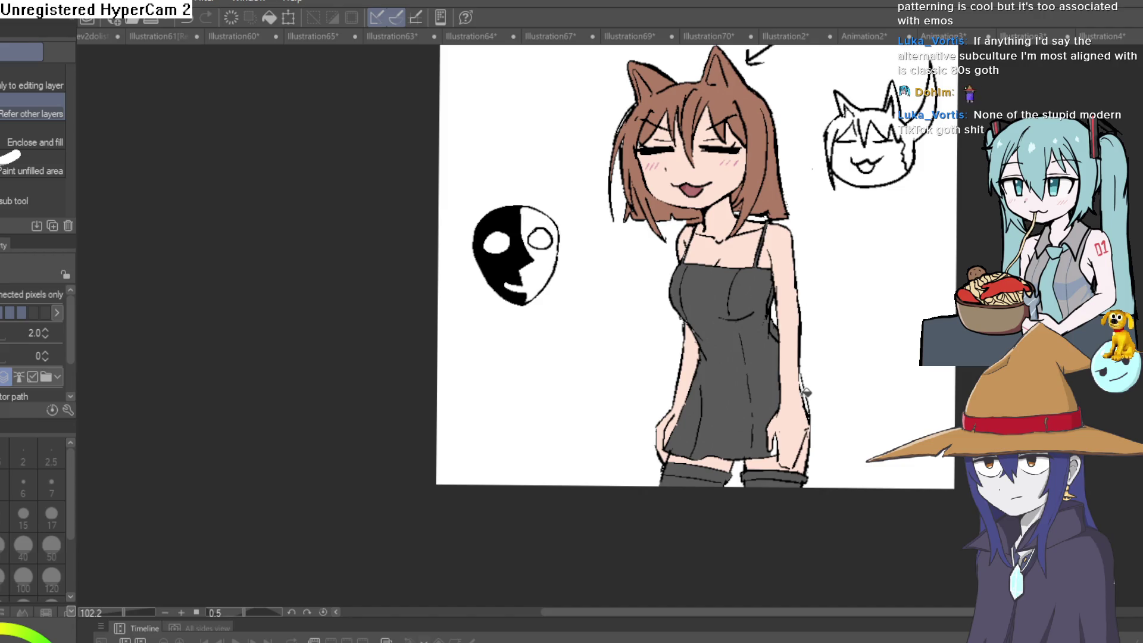
scroll(808, 384, "up", 3)
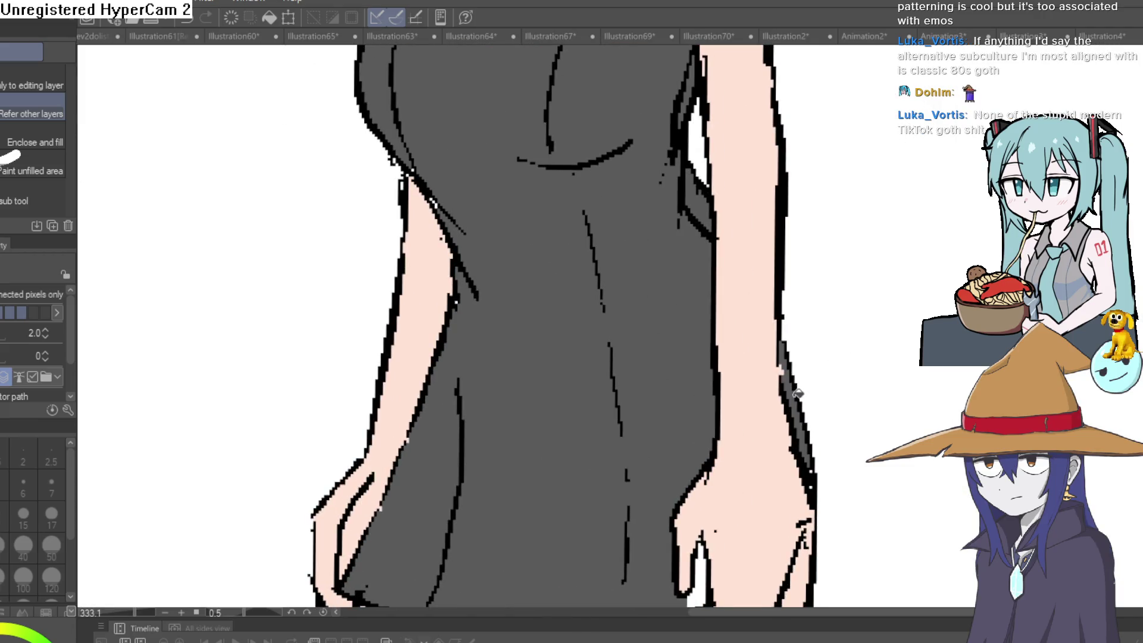
scroll(804, 439, "down", 2)
scroll(811, 374, "down", 2)
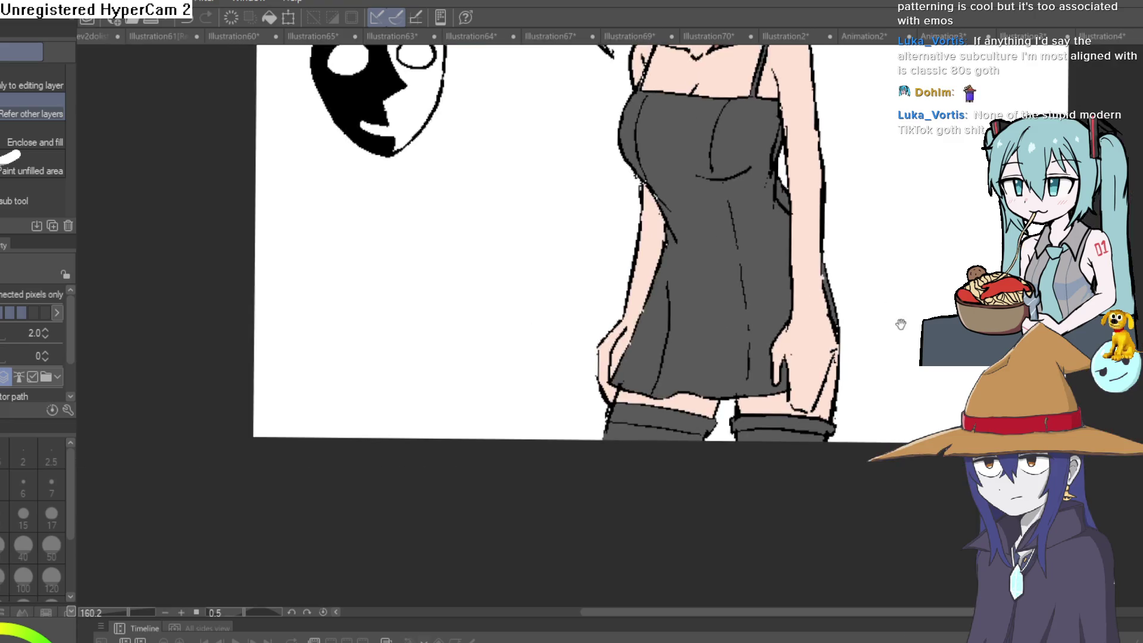
left_click_drag(814, 383, 802, 371)
Fill the leftover pink gap at the dress edge beside the hand gray
key("p")
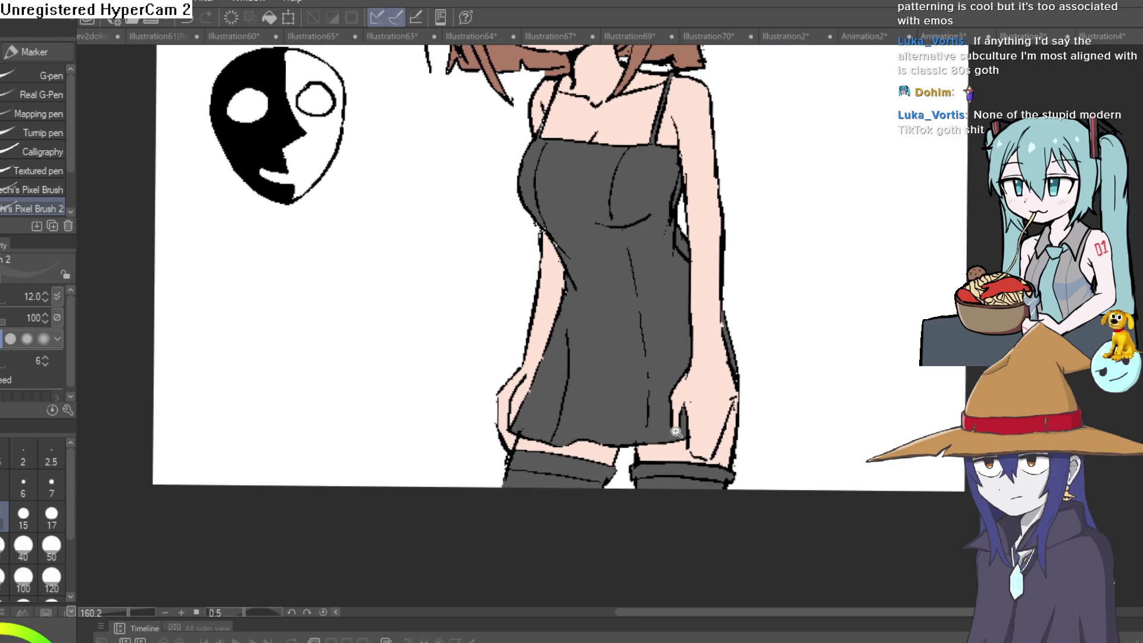
scroll(648, 441, "up", 4)
key("g")
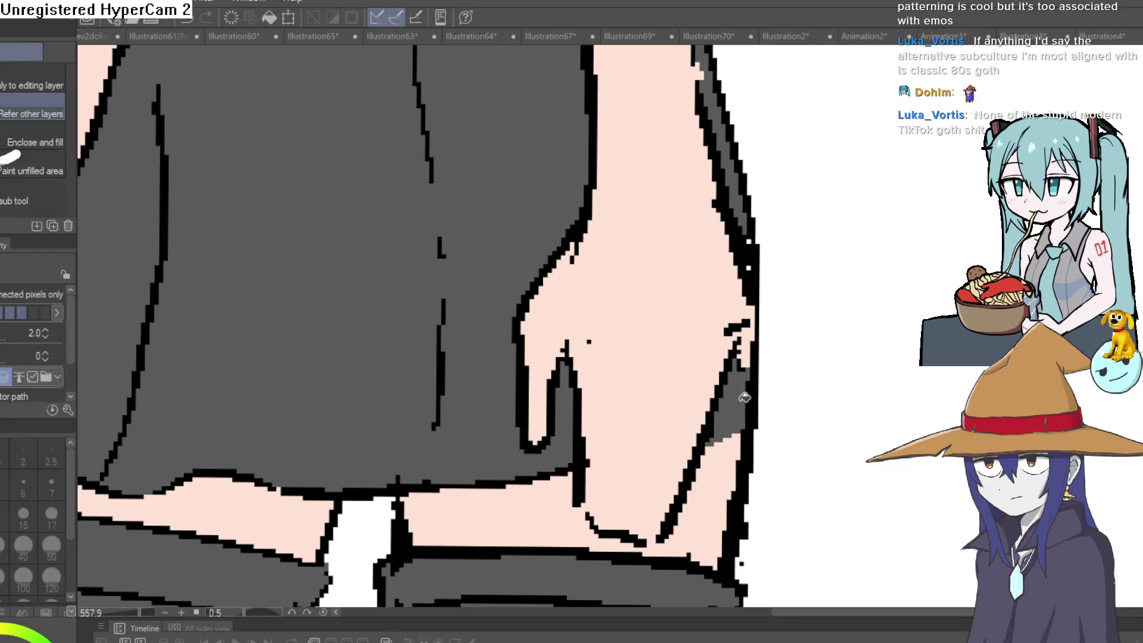
left_click(744, 354)
key("e")
scroll(791, 313, "down", 5)
left_click_drag(837, 416, 831, 444)
scroll(832, 446, "down", 2)
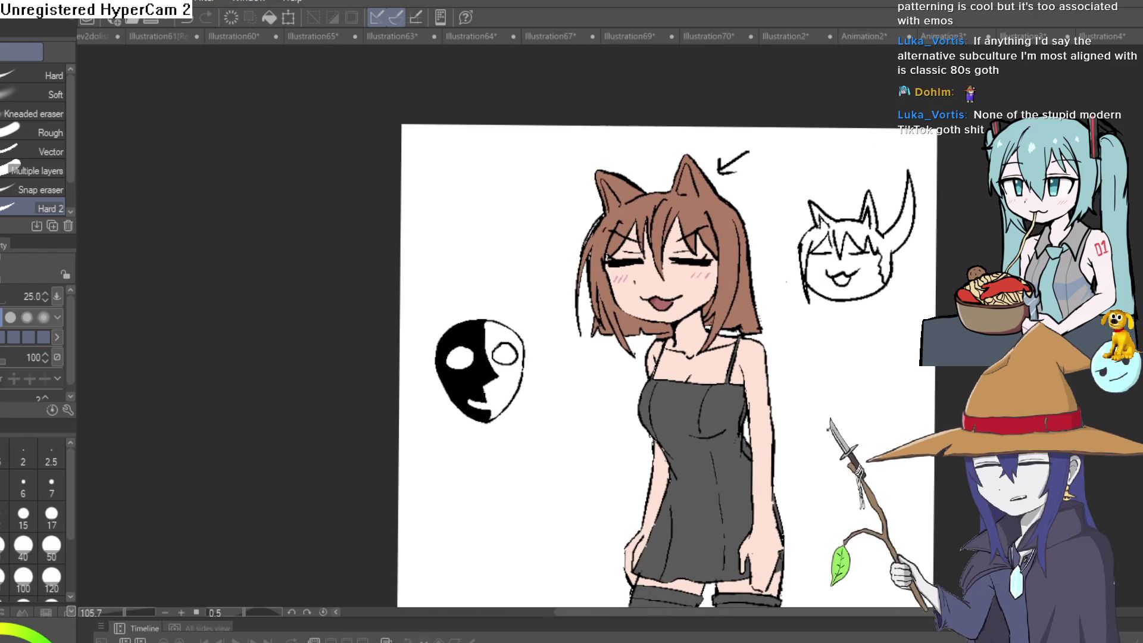
key("ctrl+alt+0")
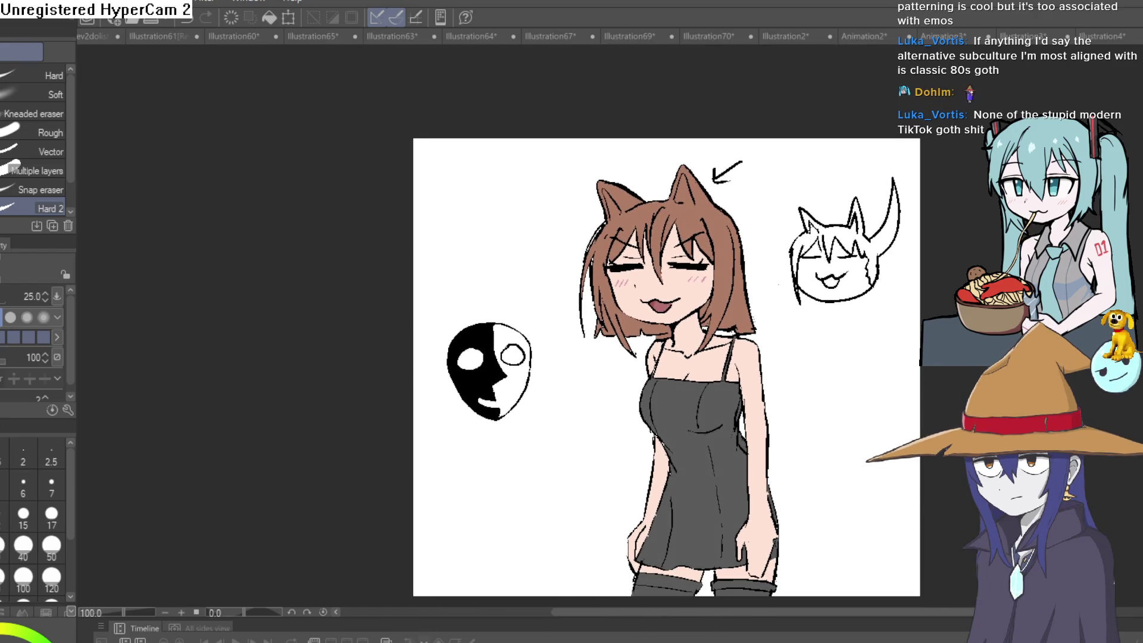
key("h")
key("h")
key("h")
key("h")
key("h")
key("m")
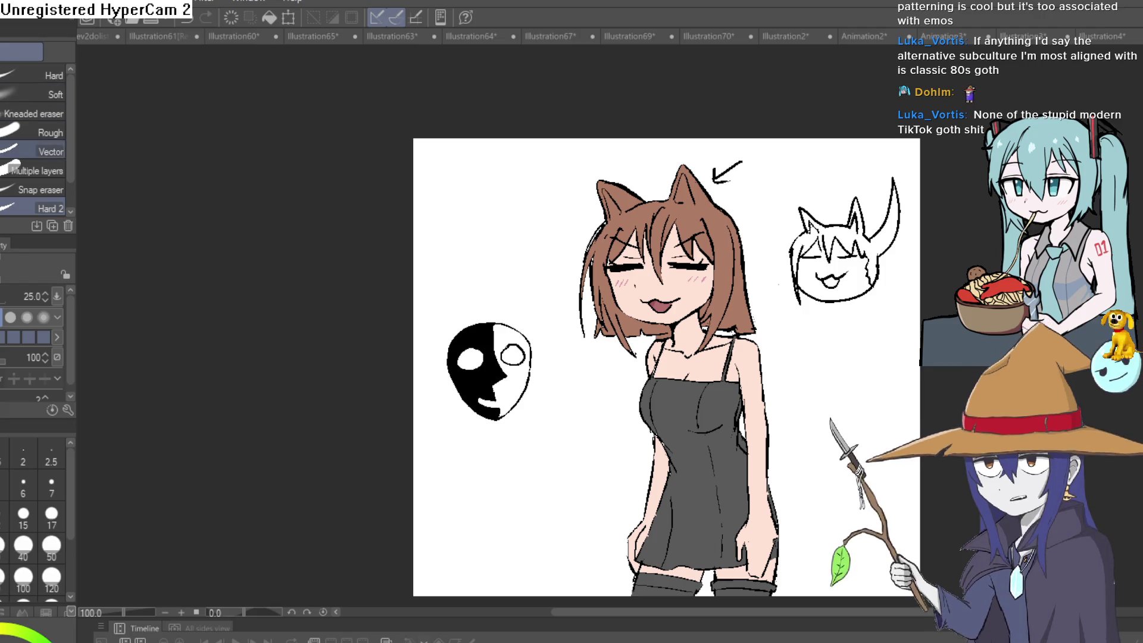
Draw a loose lasso selection around the whole cat-girl figure
left_click_drag(815, 595, 826, 539)
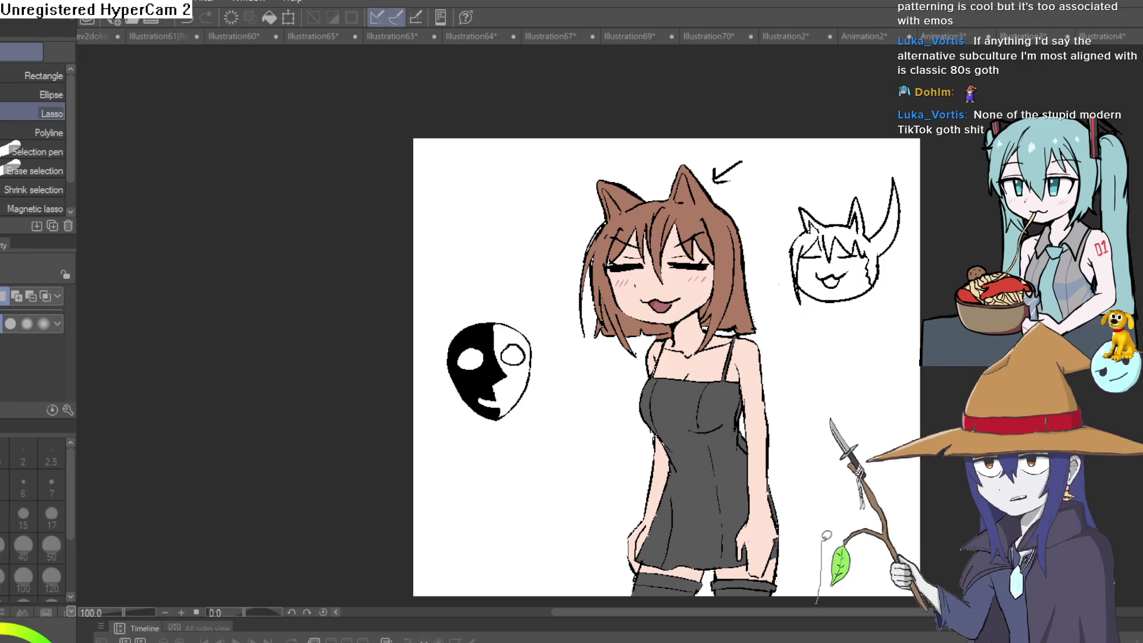
left_click_drag(813, 417, 775, 296)
mouse_move(790, 181)
left_mouse_down()
mouse_move(749, 125)
mouse_move(646, 143)
mouse_move(557, 179)
mouse_move(548, 272)
mouse_move(595, 416)
mouse_move(608, 595)
mouse_move(617, 608)
mouse_move(769, 576)
left_mouse_up()
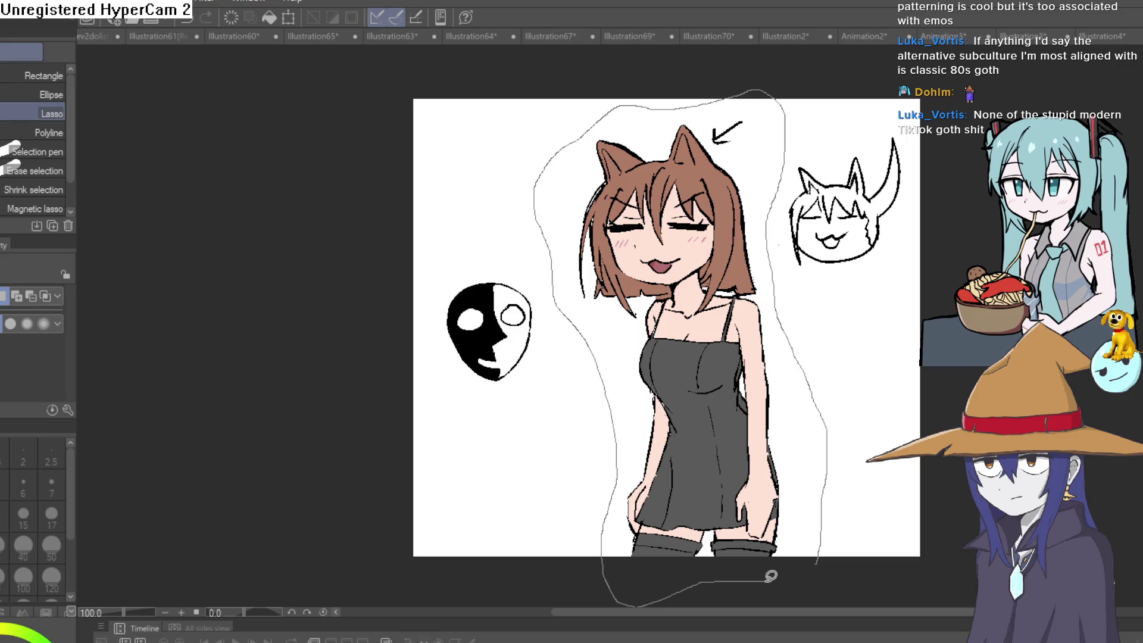
left_click_drag(827, 549, 825, 551)
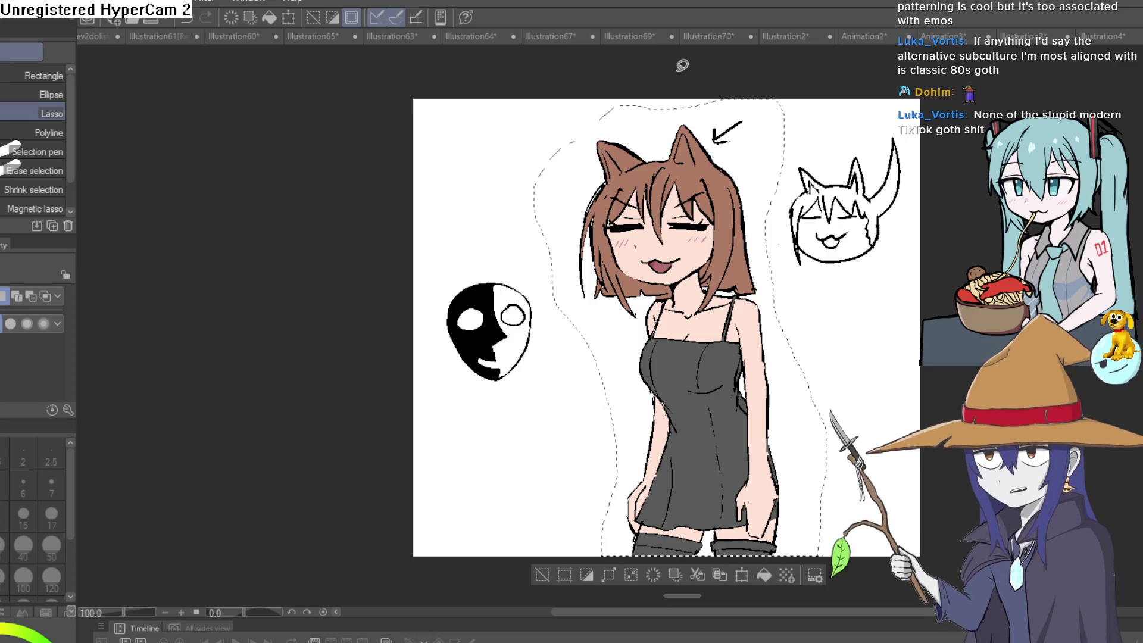
Look at the Illustration61 and Illustration60 documents, then return to the cat-girl illustration
left_click(174, 36)
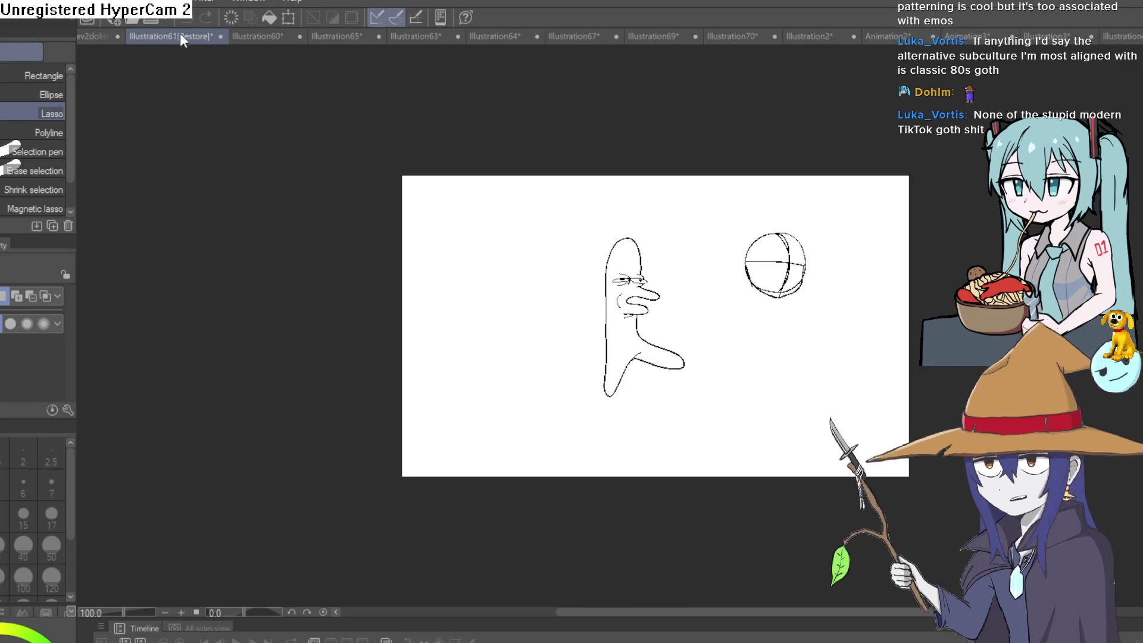
left_click(271, 37)
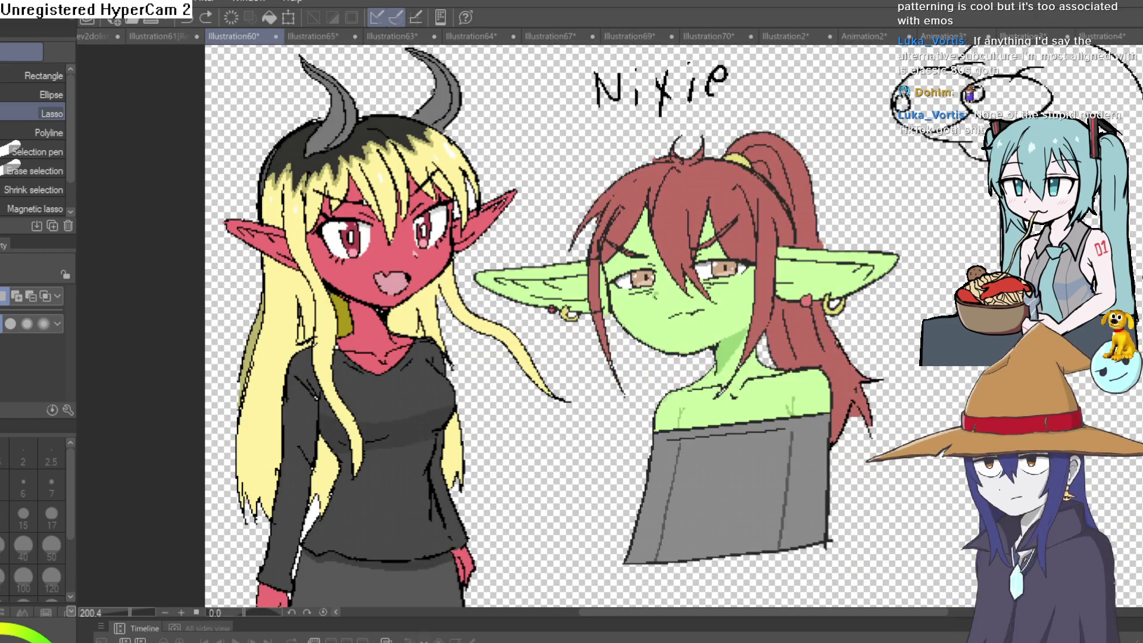
key("ctrl+Tab")
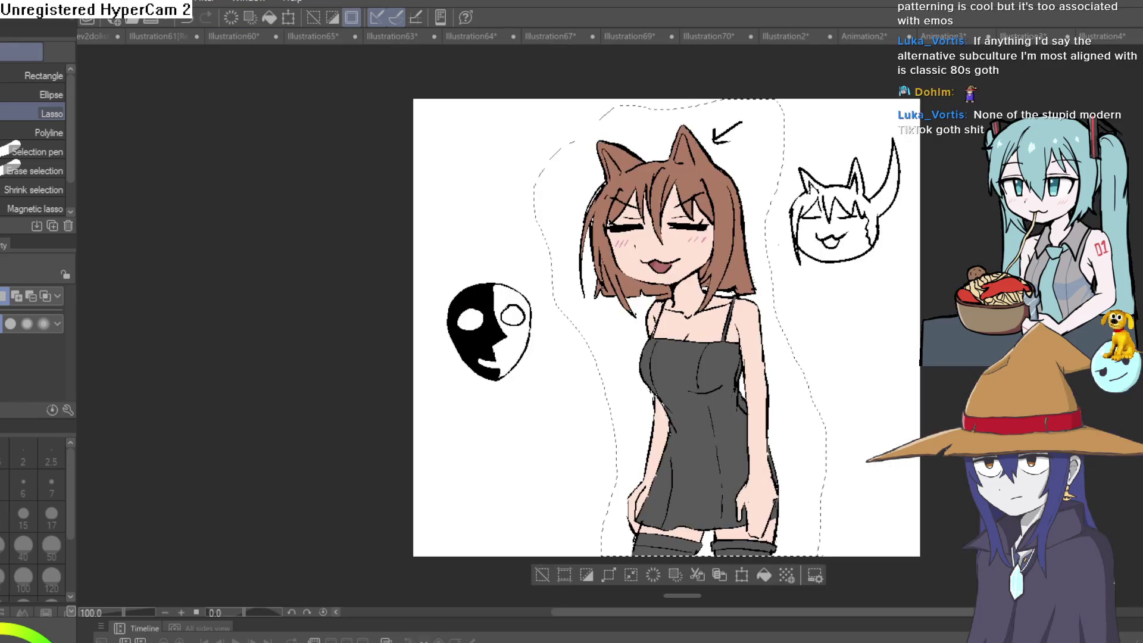